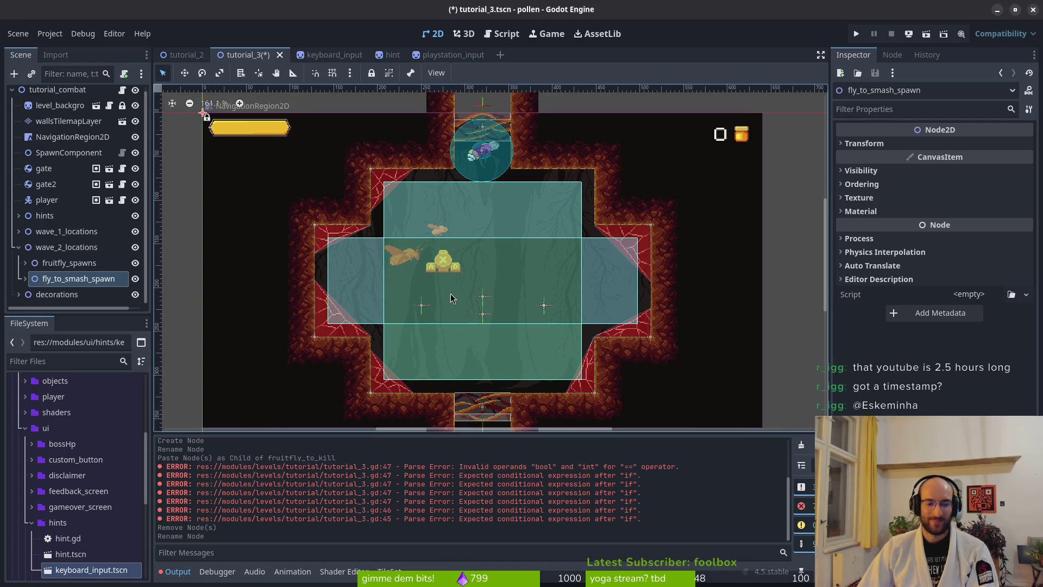
- Save the tutorial_3 scene in Godot, then bring up tutorial_3.gd in Neovim
key("ctrl+s")
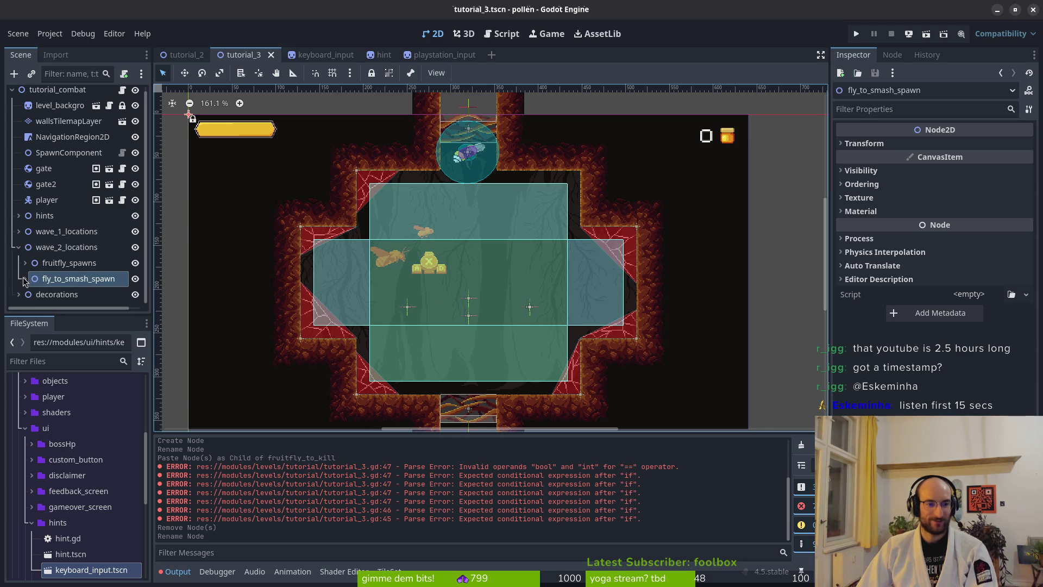
key("alt+Tab")
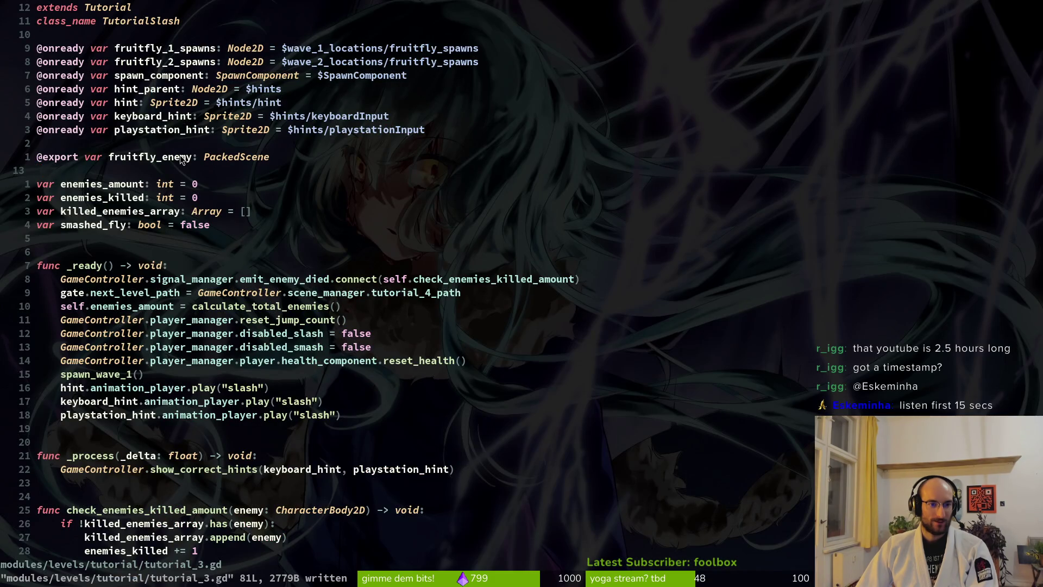
- Delete the three-line fly_2_spawns loop from spawn_wave_2
scroll(129, 257, "down", 5)
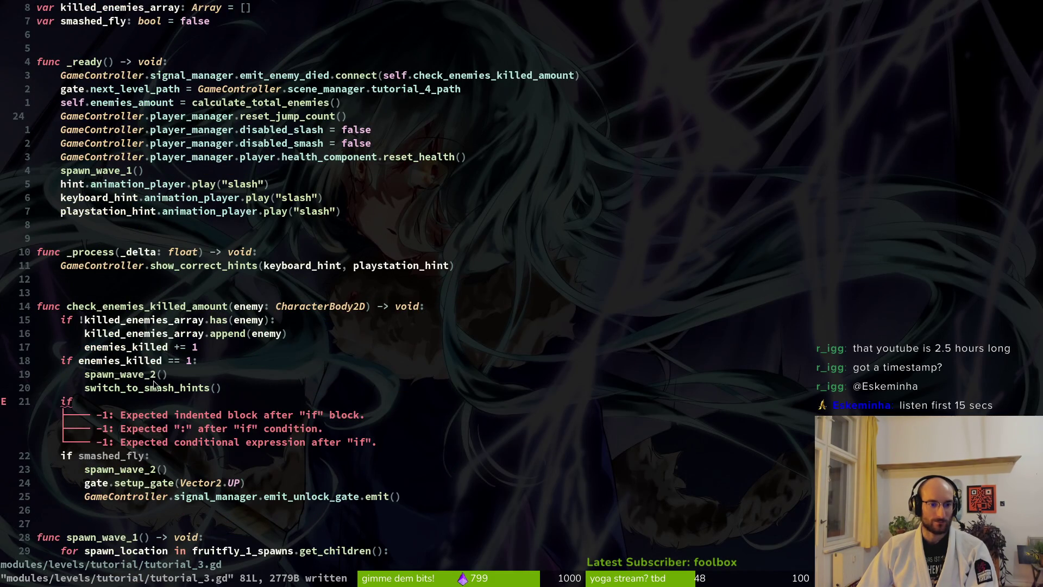
scroll(172, 289, "down", 6)
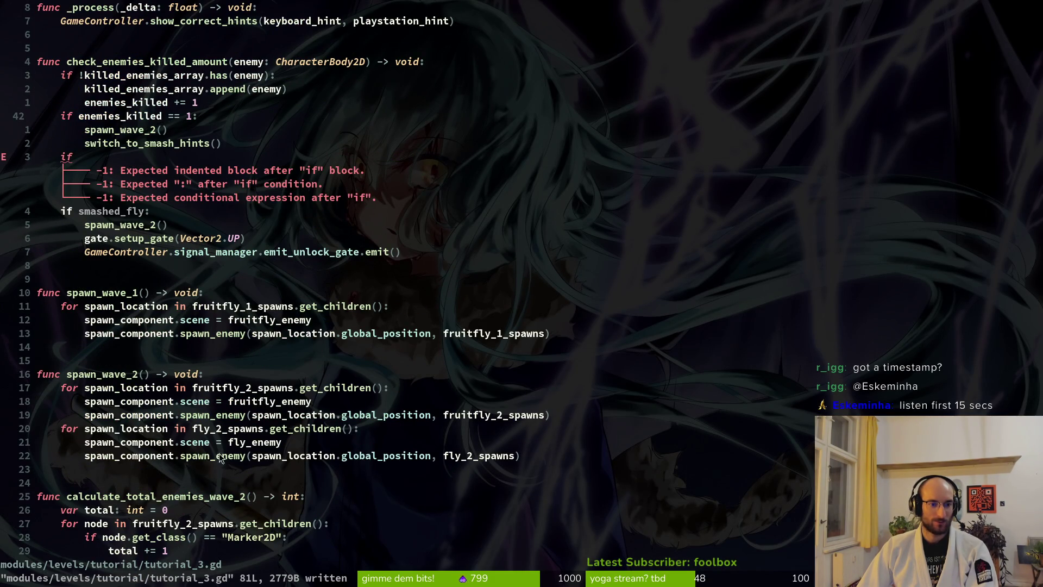
left_click(208, 429)
key("shift+v")
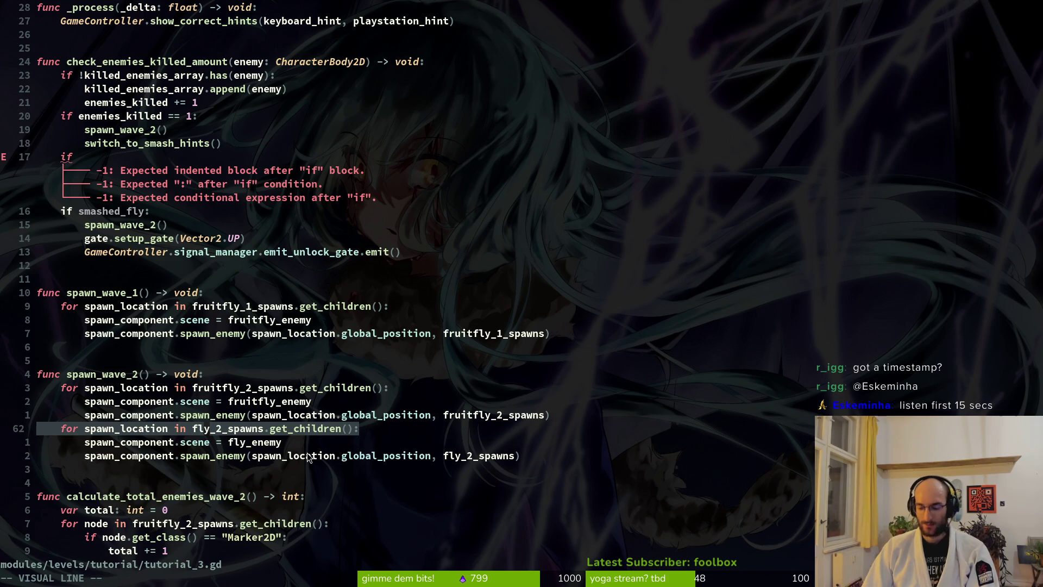
key("j")
key("j")
key("d")
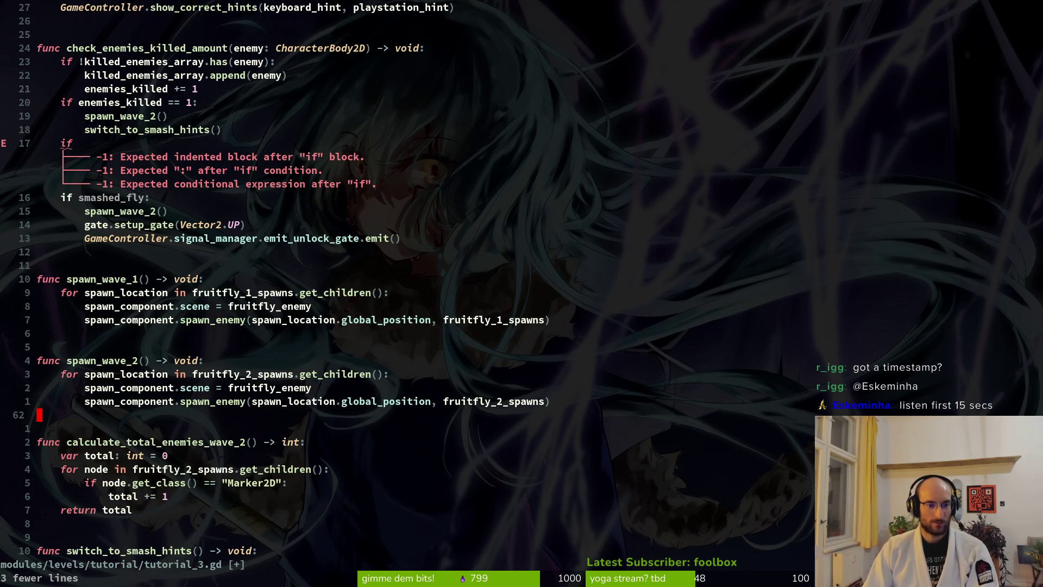
- Start a spawn_component.spawn_enemy( call on a new function-level line ending spawn_wave_2
key("ctrl+d")
key("ctrl+u")
key("j")
key("j")
key("j")
key("o")
key("BackSpace")
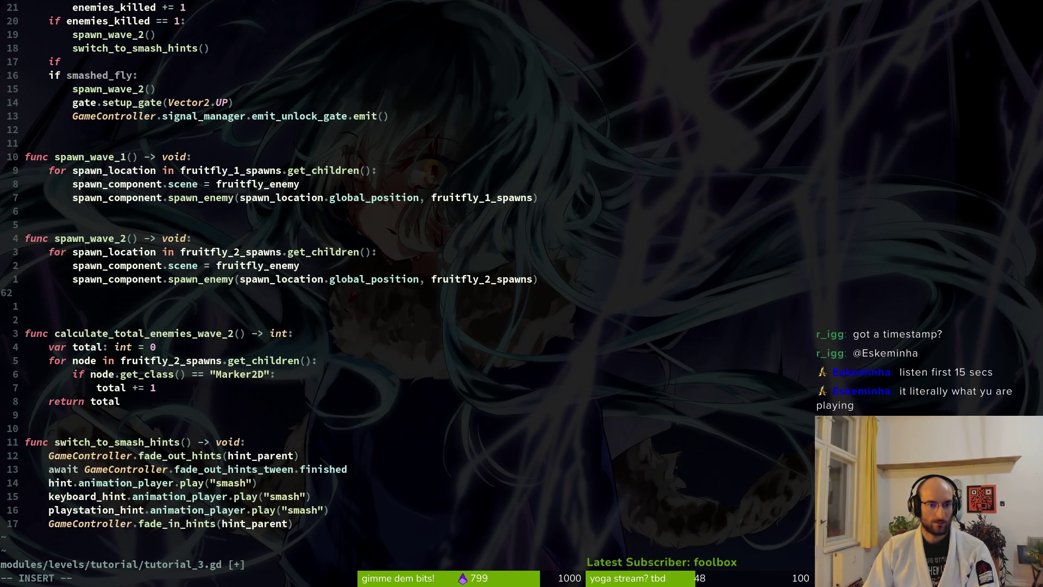
type("s")
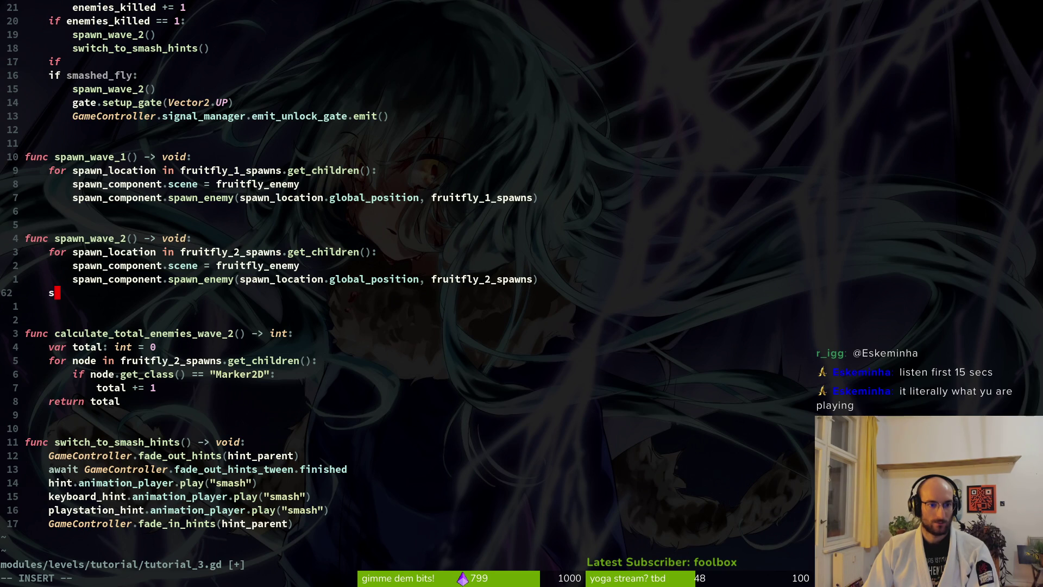
type("pa")
key("Tab")
type(".")
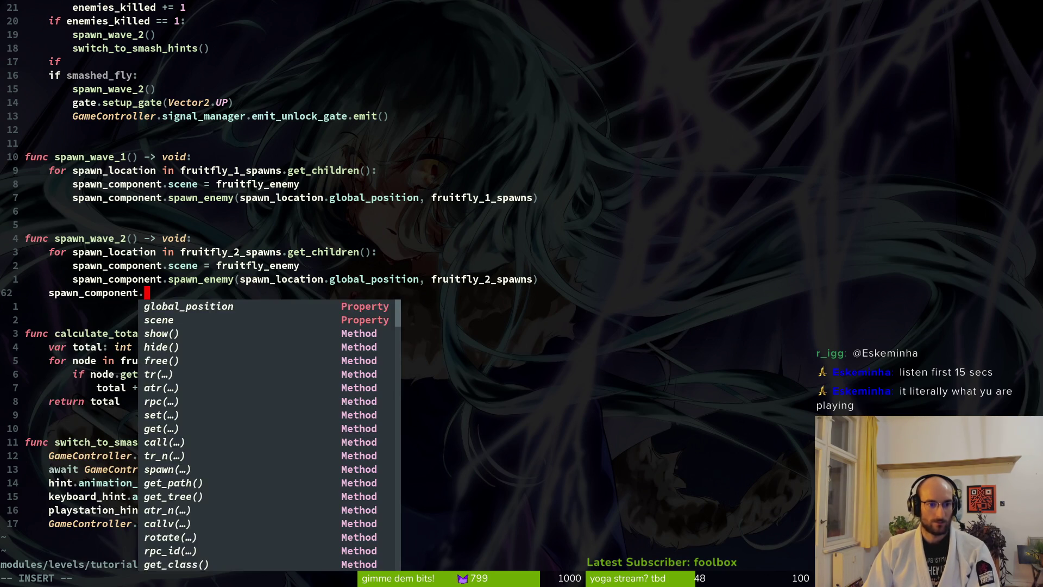
type("sp")
key("Tab")
key("Return")
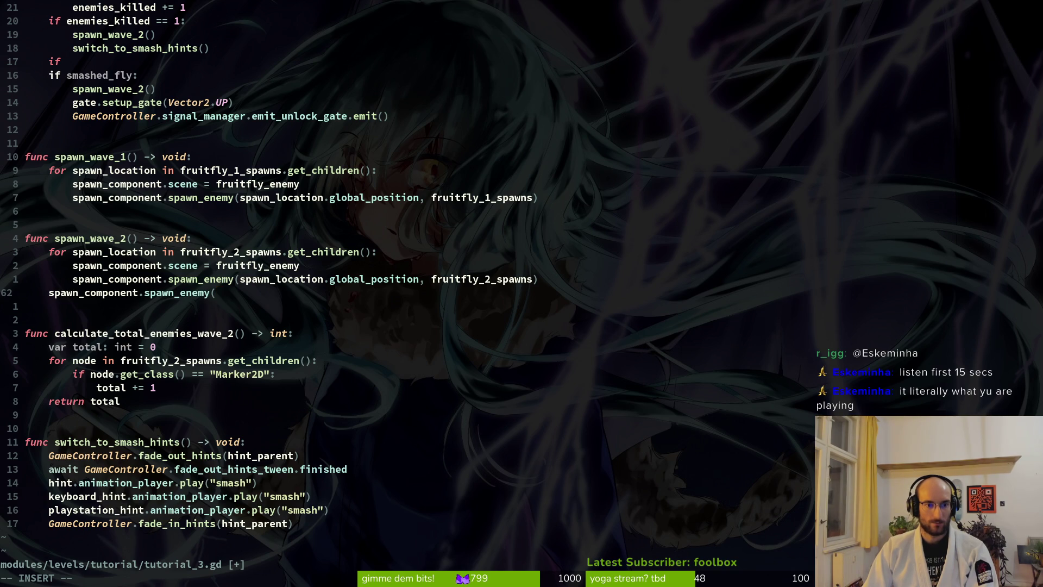
type("f")
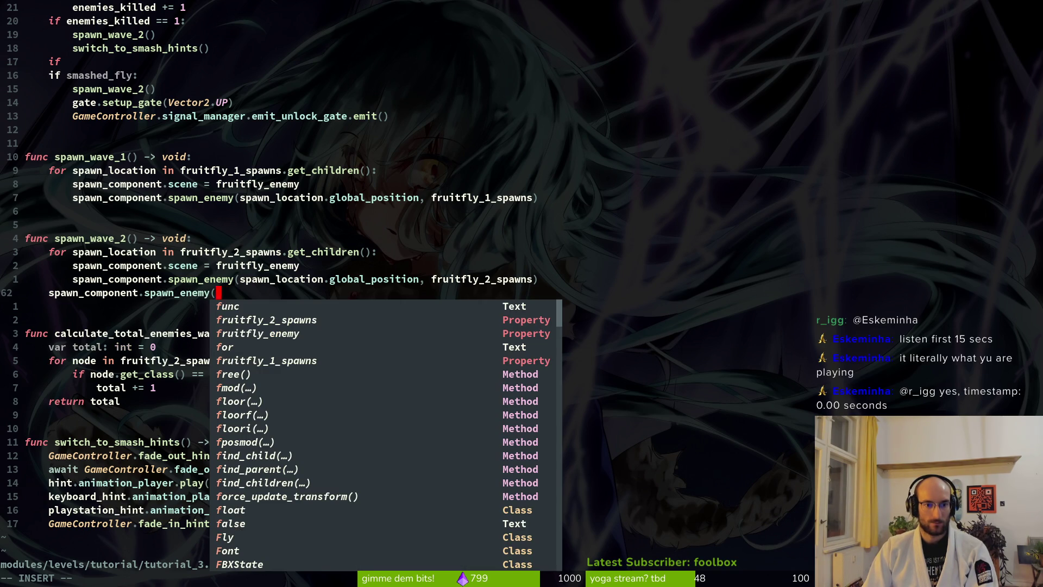
type("l")
key("Escape")
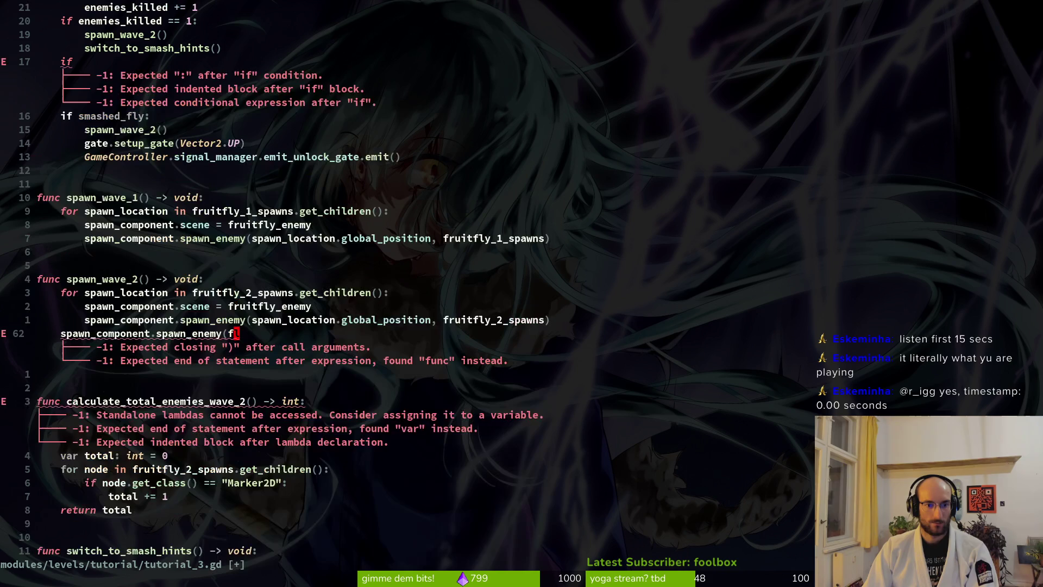
key("ctrl+o")
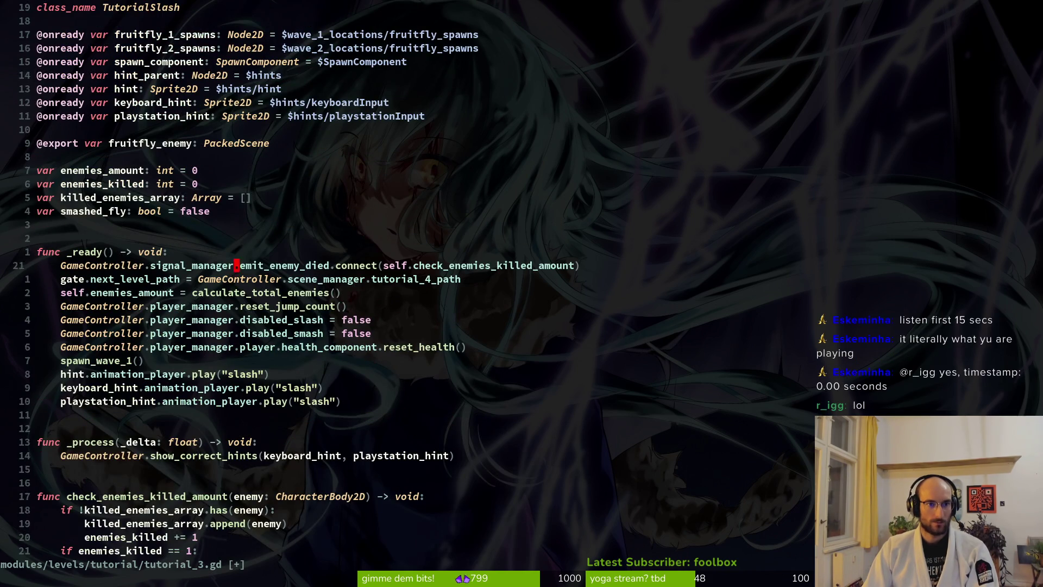
- Duplicate the fruitfly_2_spawns declaration and rename the copy to fly_to_smash_spawn
key("k")
key("k")
key("k")
key("y")
key("y")
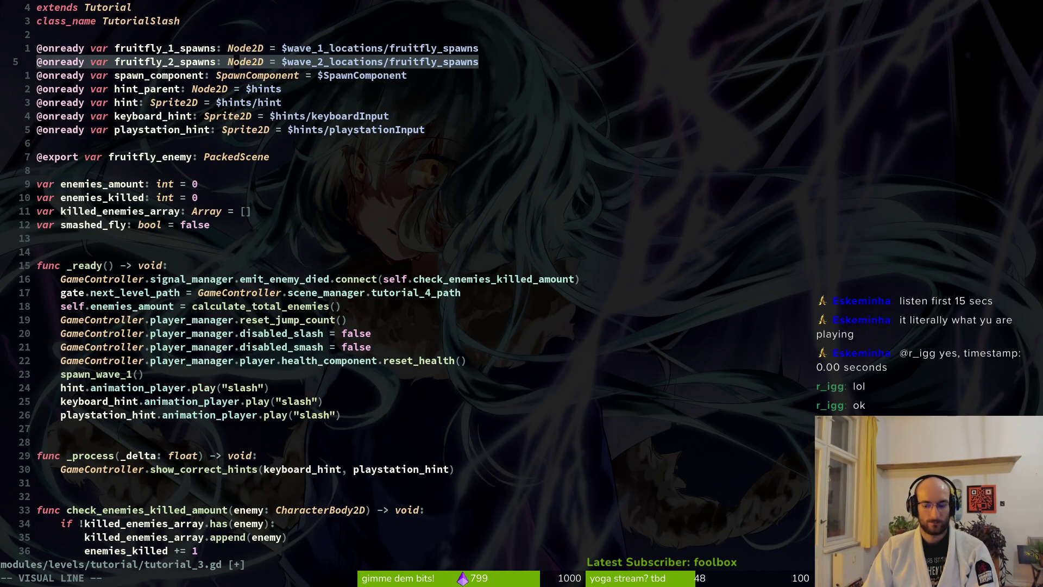
key("p")
key("w")
key("w")
key("w")
type("cwfly_to_smash")
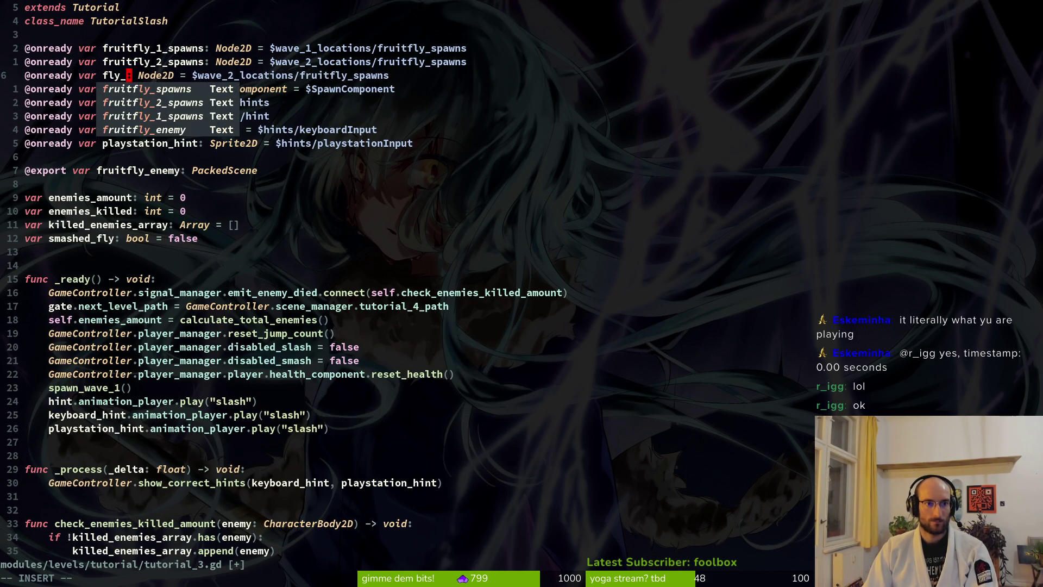
type("_spawn")
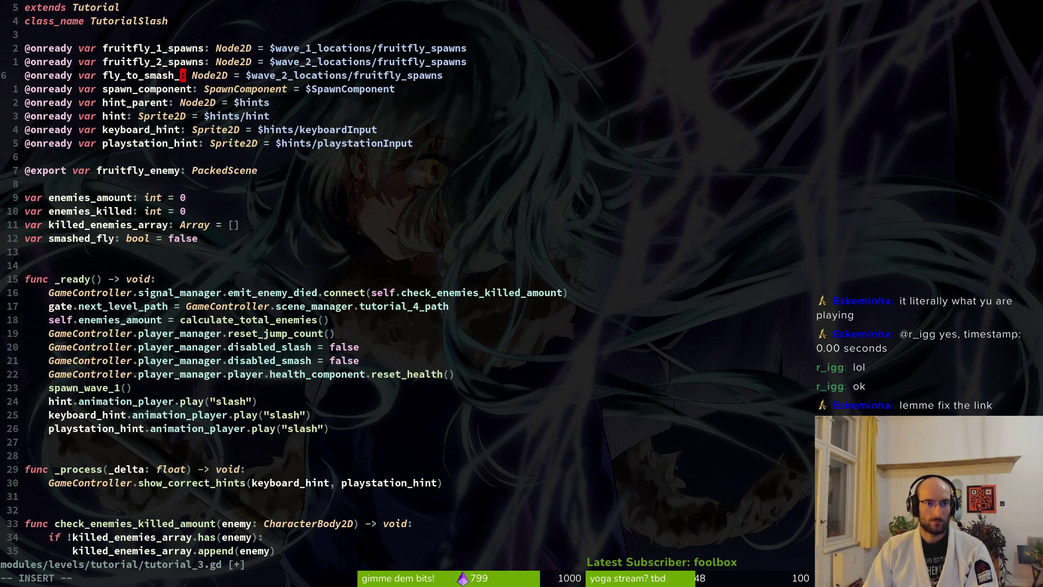
key("Escape")
- Point the new variable at $wave_2_locations/fly_to_smash_spawn and save the script
key("w")
key("w")
key("w")
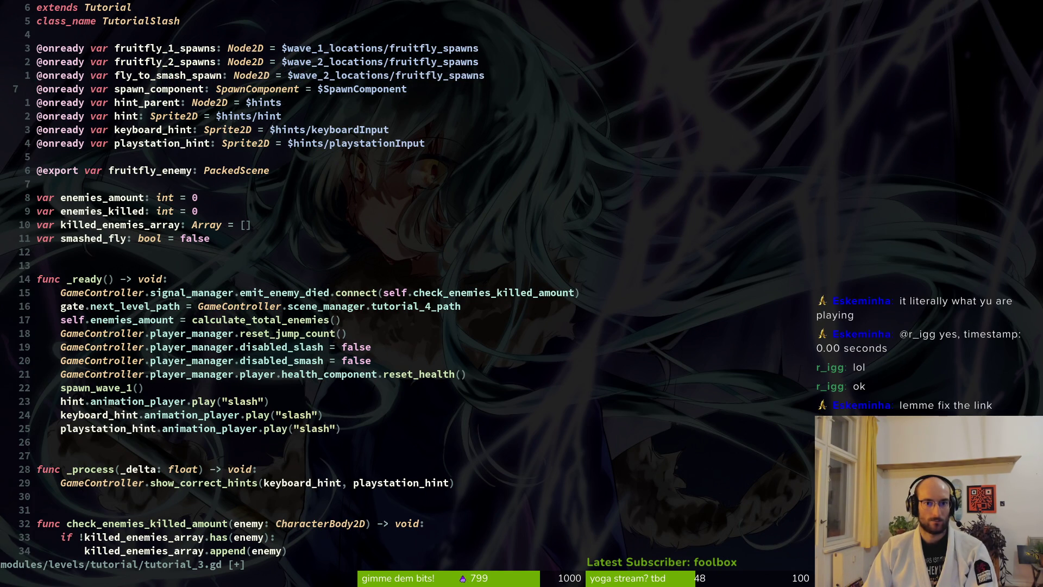
type("bcwf")
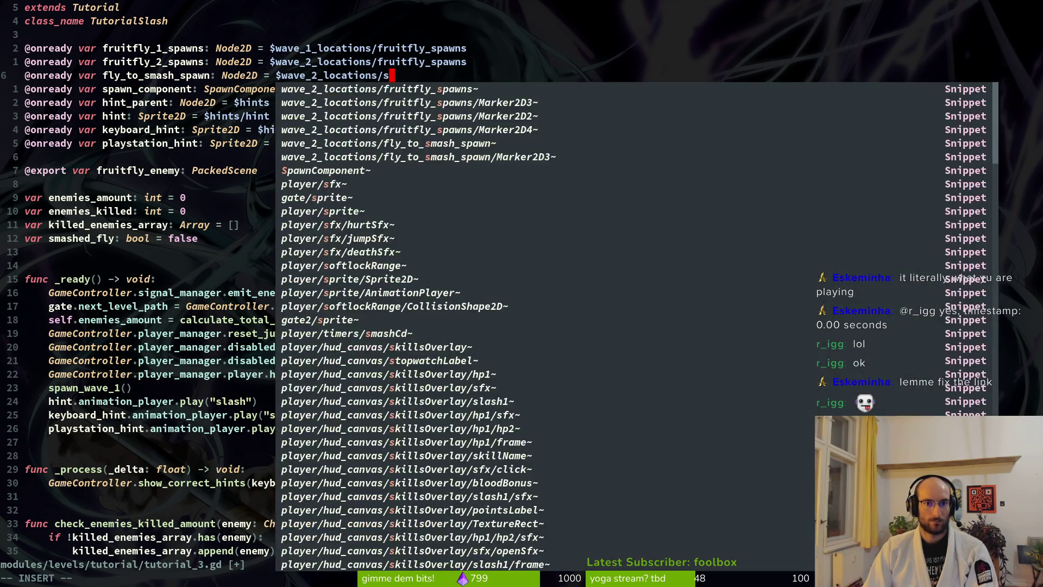
type("ly_to_smash_spawn")
key("Escape")
type(":w")
key("Return")
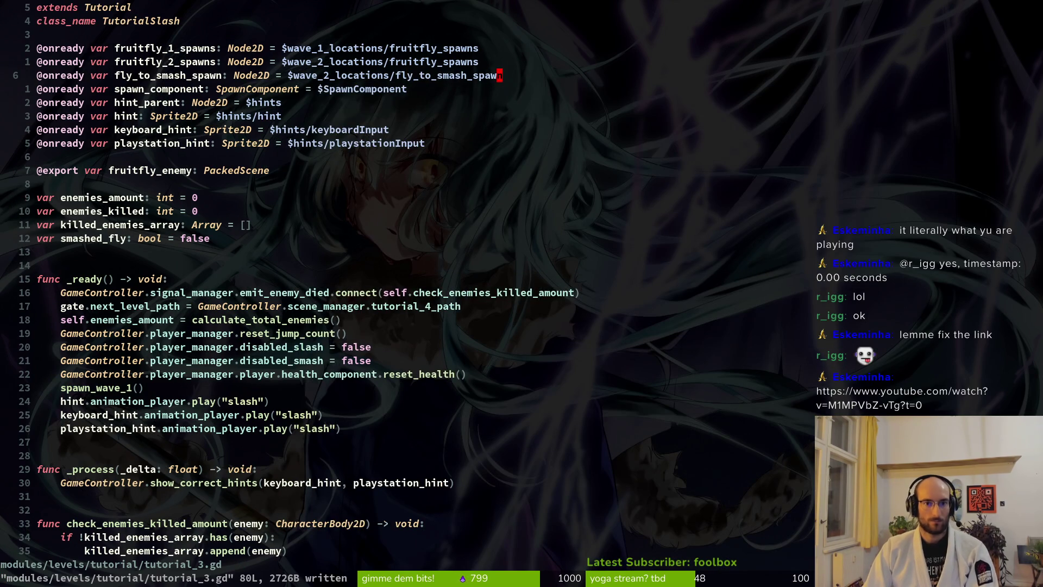
key("ctrl+o")
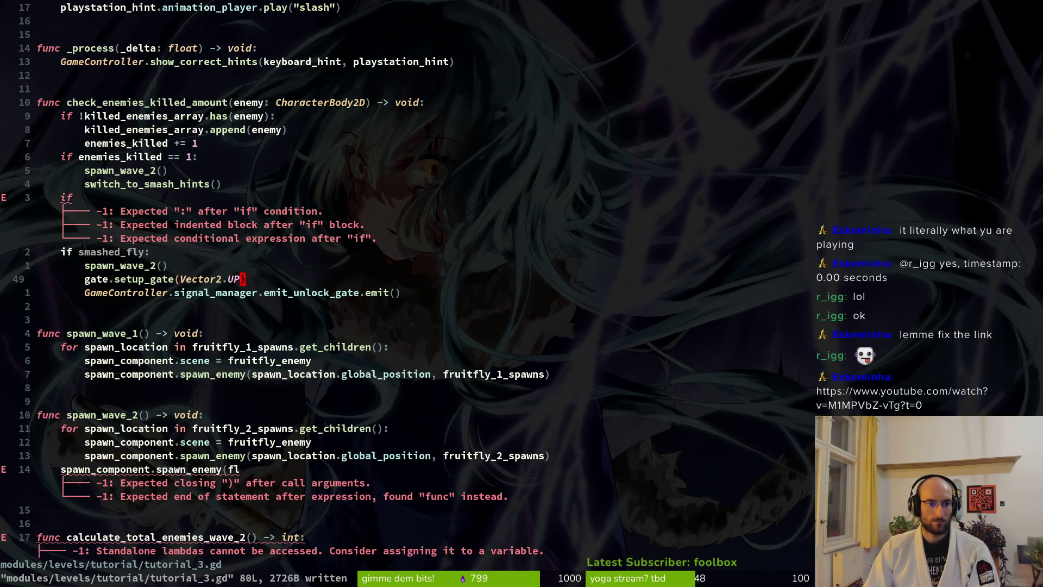
- Pass fly_to_smash_spawn.global_position as the spawn_enemy call's first argument
key("ctrl+o")
key("k")
key("k")
key("k")
key("j")
key("j")
key("j")
key("k")
key("k")
key("k")
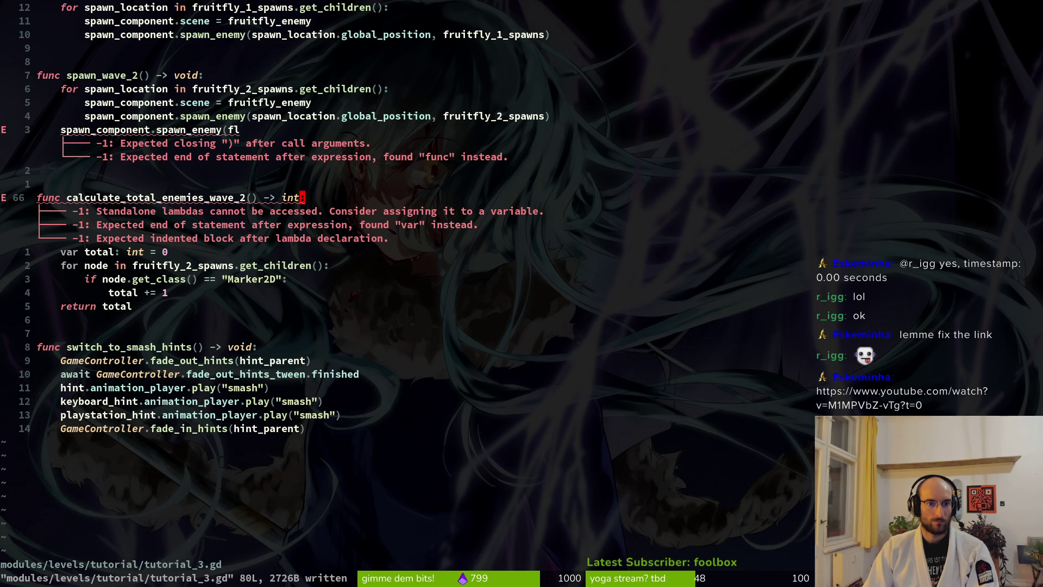
key("k")
key("k")
key("k")
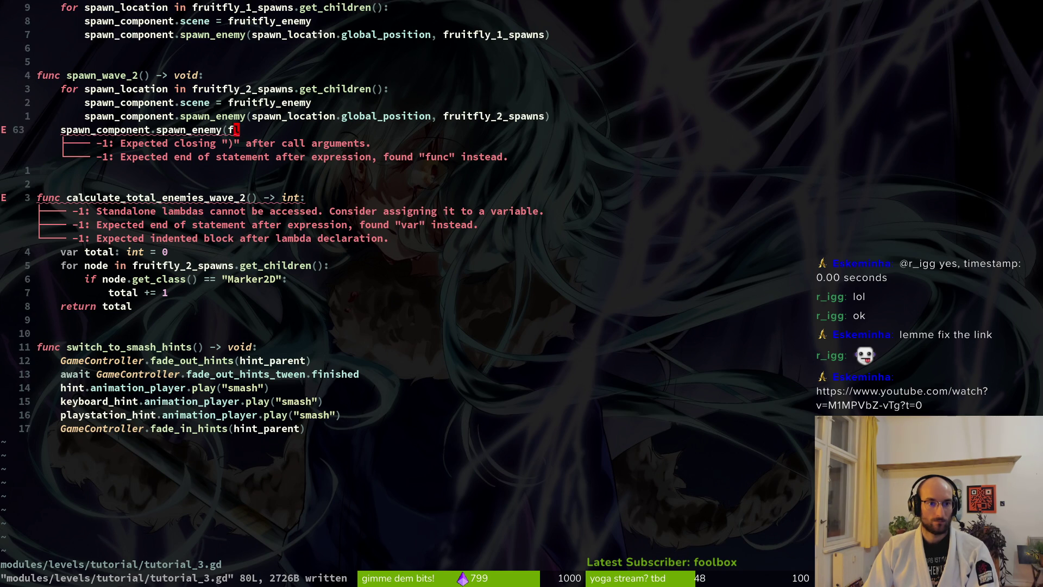
type("ciw")
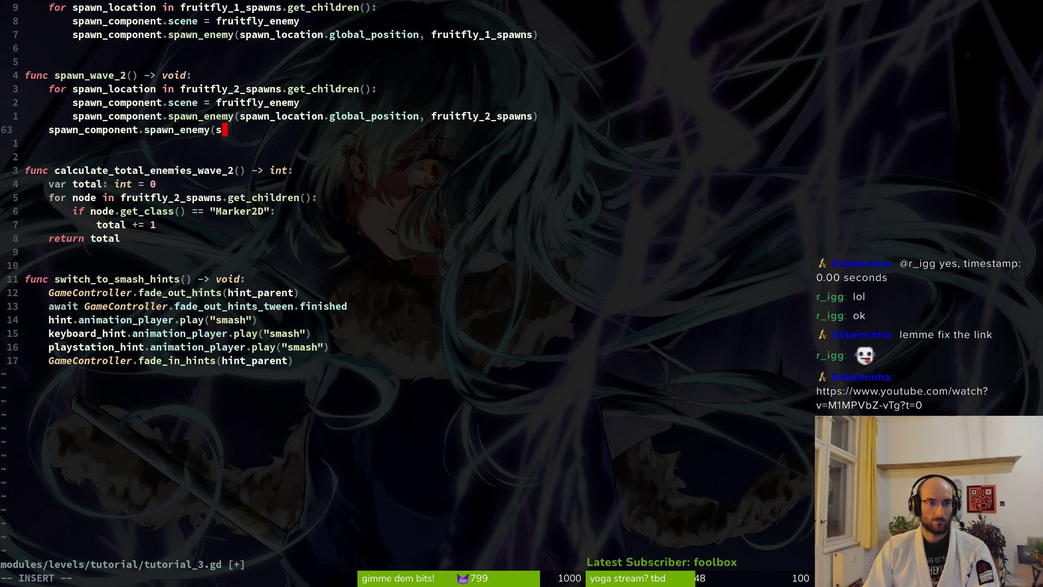
type("sm")
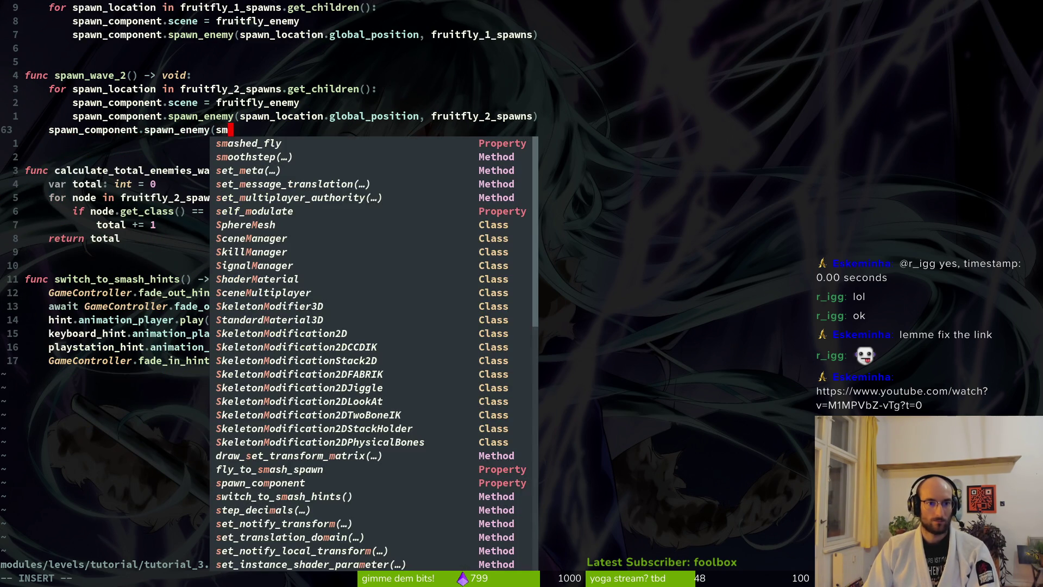
key("BackSpace")
key("BackSpace")
type("fly")
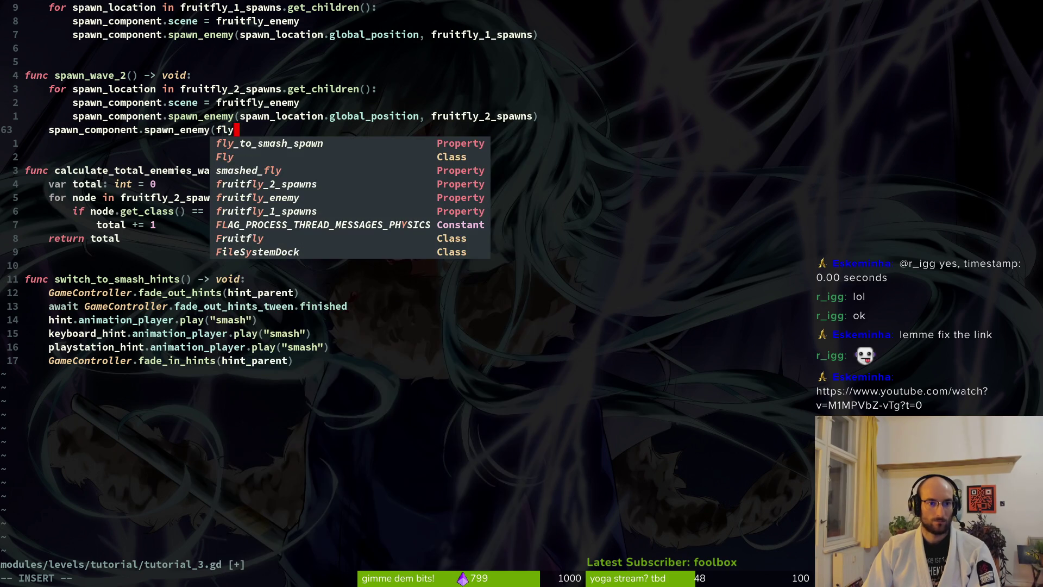
key("Tab")
key("Return")
type(".glo")
key("Return")
- Add fly_to_smash_spawn as the second argument, close the call, and discard a stray 'var f'
type(",")
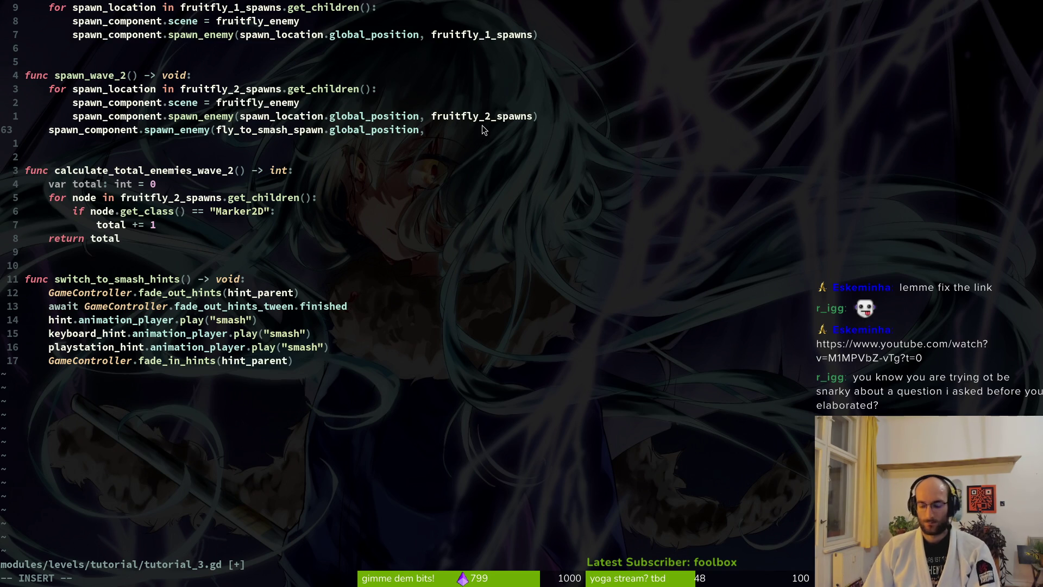
type("fl")
key("Return")
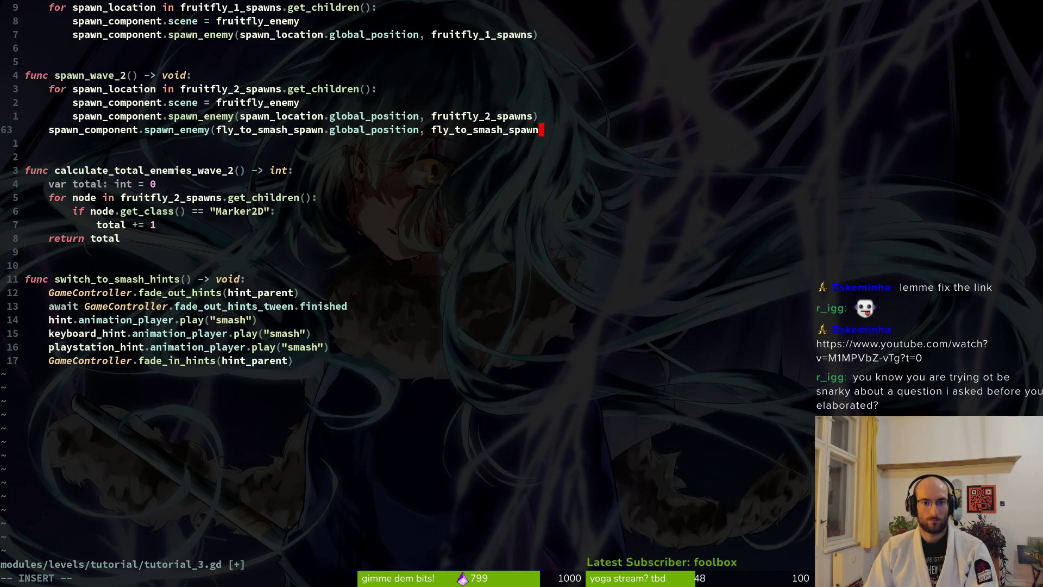
type(")")
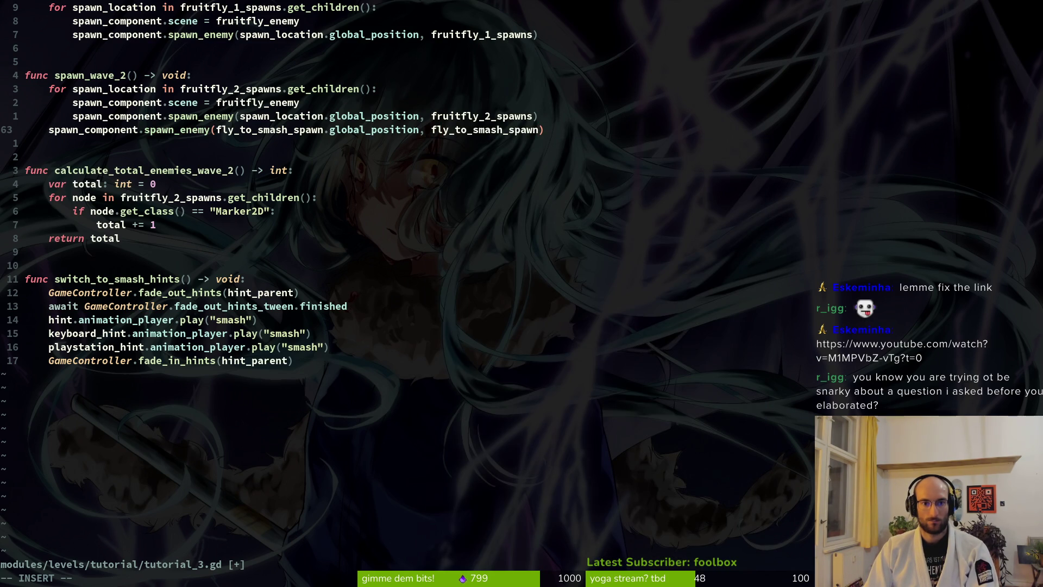
key("Return")
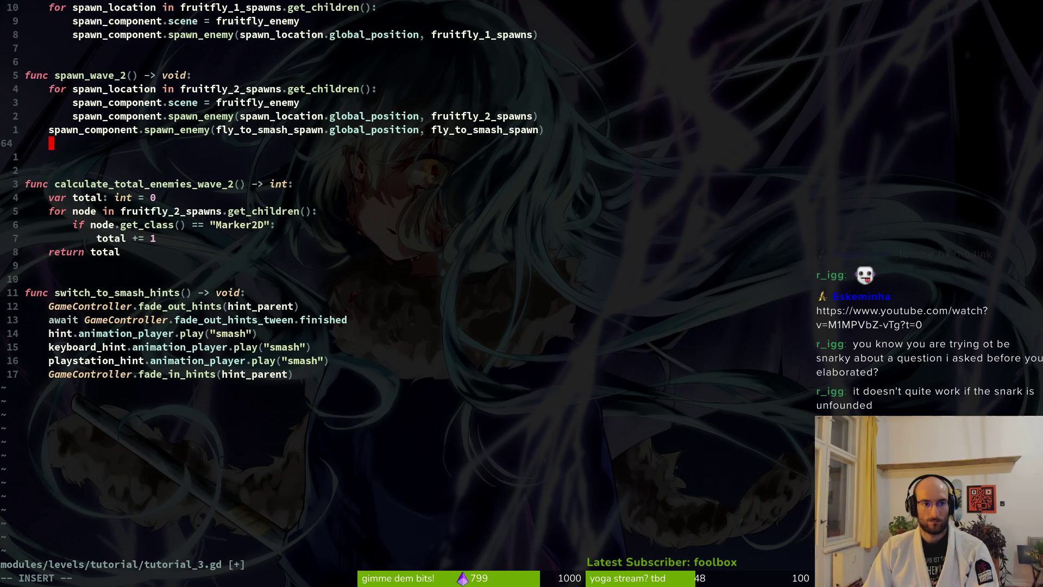
key("Up")
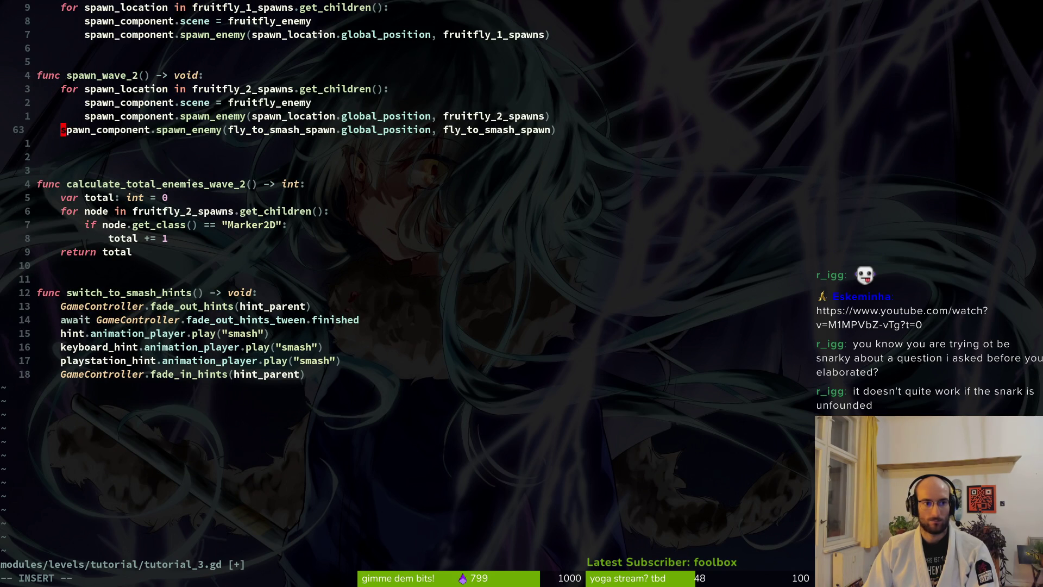
type("var ")
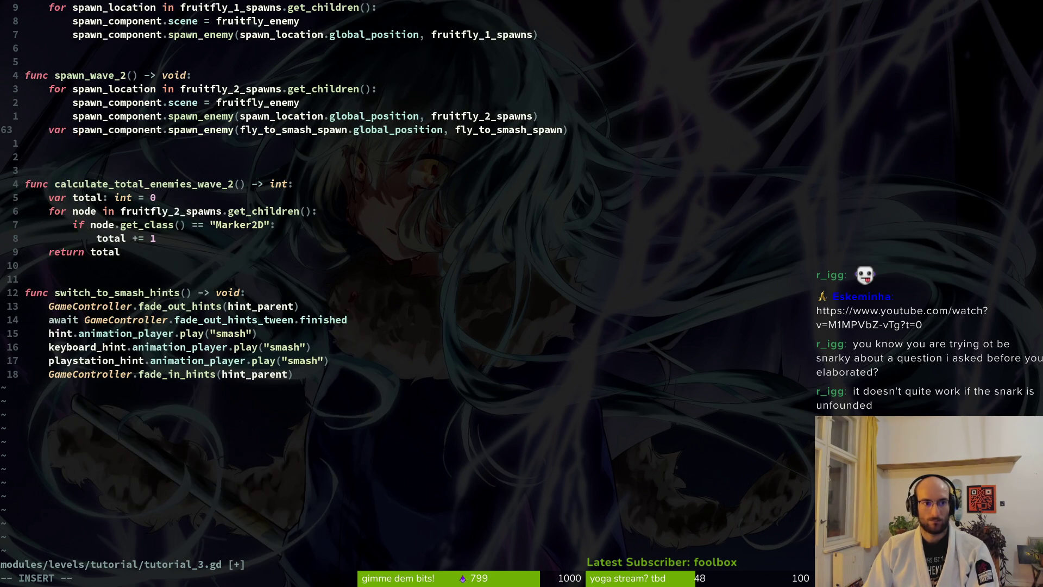
type("flx")
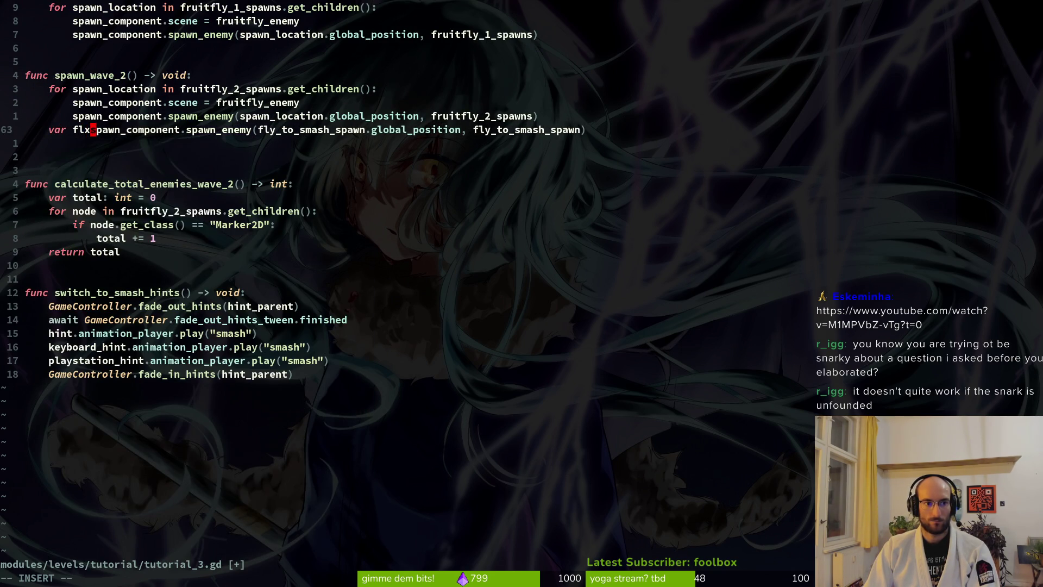
key("BackSpace")
key("BackSpace")
key("BackSpace")
key("Escape")
scroll(190, 126, "up", 11)
scroll(190, 123, "up", 6)
scroll(139, 122, "down", 6)
scroll(125, 103, "up", 8)
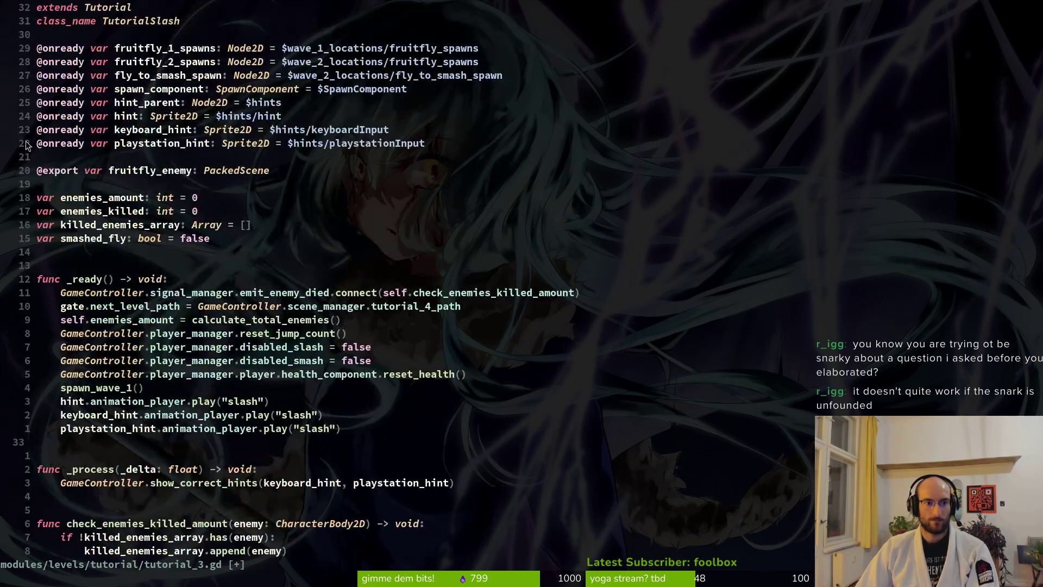
left_click(93, 243)
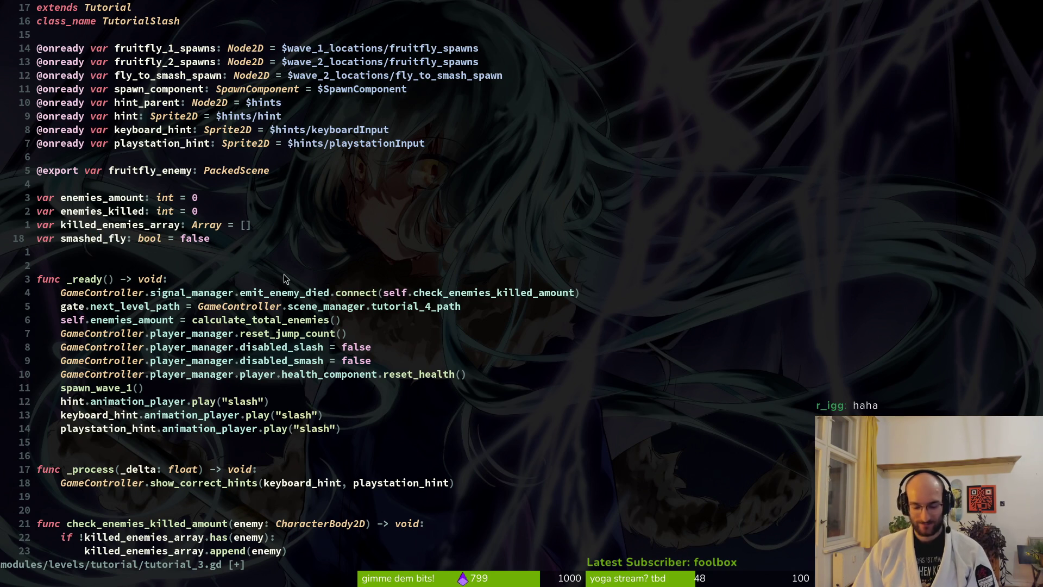
- Change smashed_fly's type from bool to Fruitfly, drop the '= false' default, and save
type("ciw")
type("Friuy")
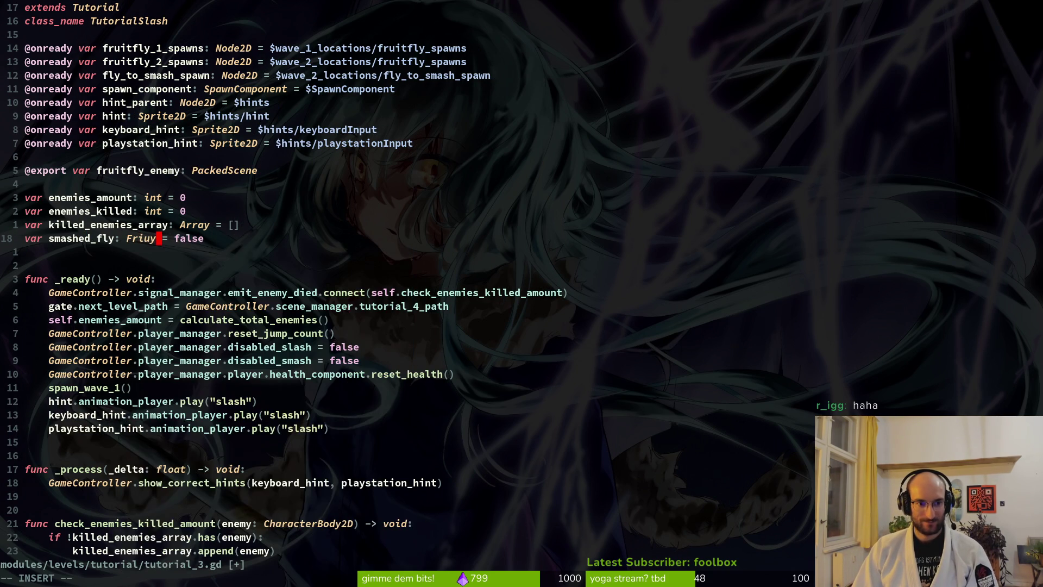
key("Return")
key("Escape")
key("w")
key("w")
key("D")
key("x")
key("x")
key("x")
type(":w")
key("Return")
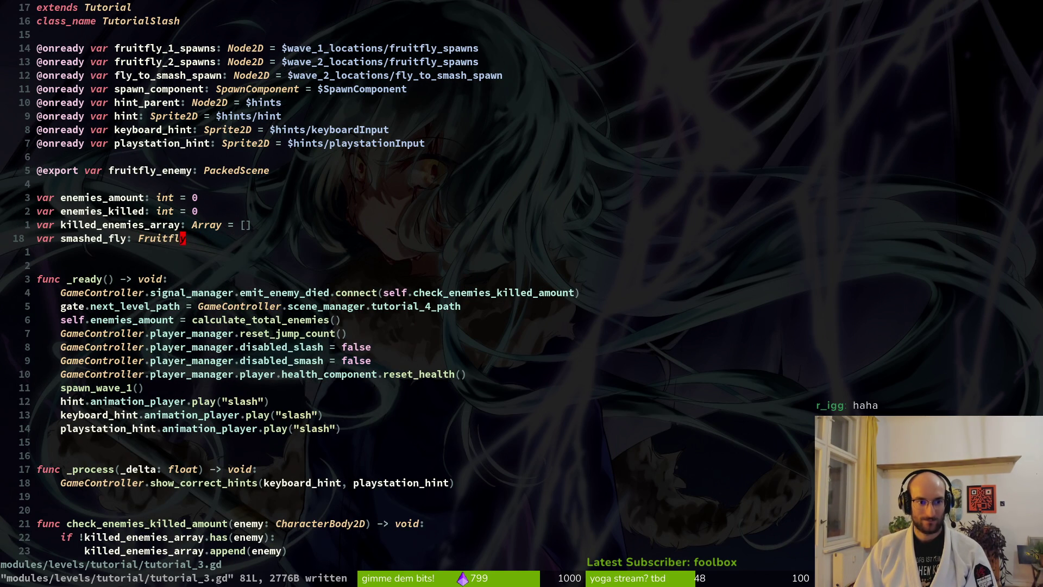
- Prefix the fly_to_smash_spawn spawn call in spawn_wave_2 with 'smashed_fly = ' and save
type("20j")
key("ctrl+d")
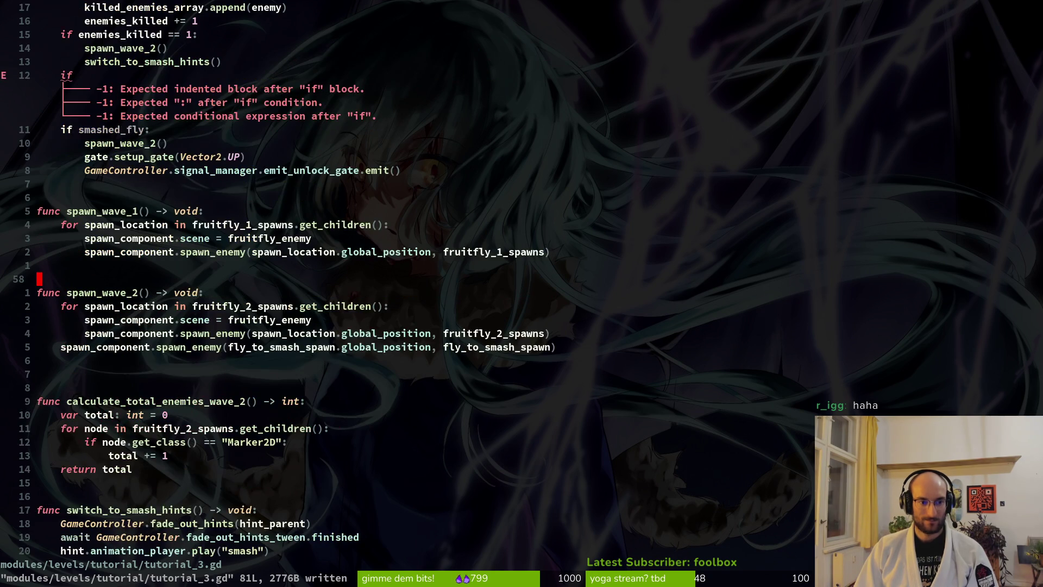
key("j")
key("j")
key("j")
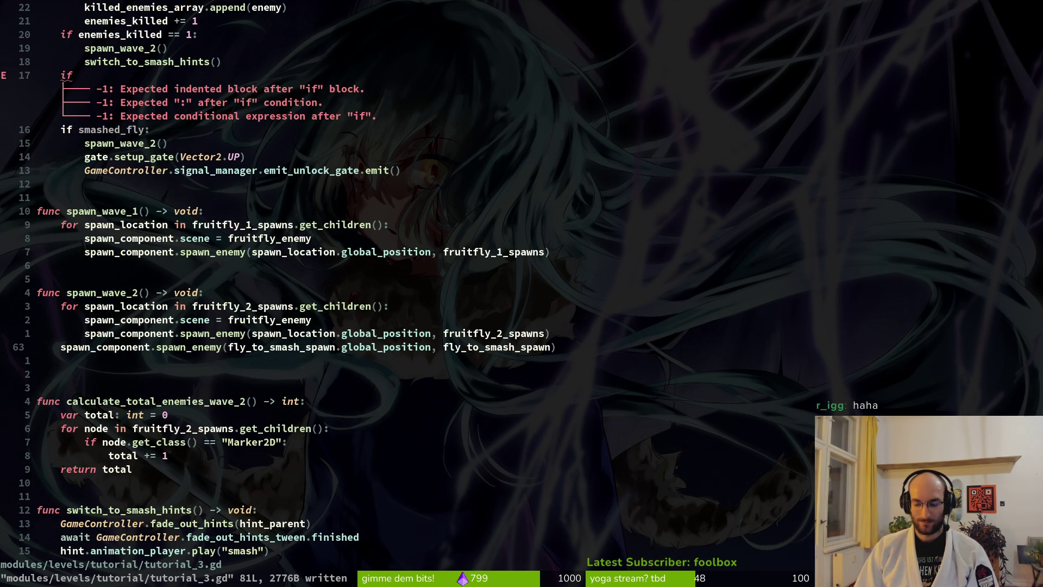
key("o")
key("Escape")
key("k")
type("i")
type("sm")
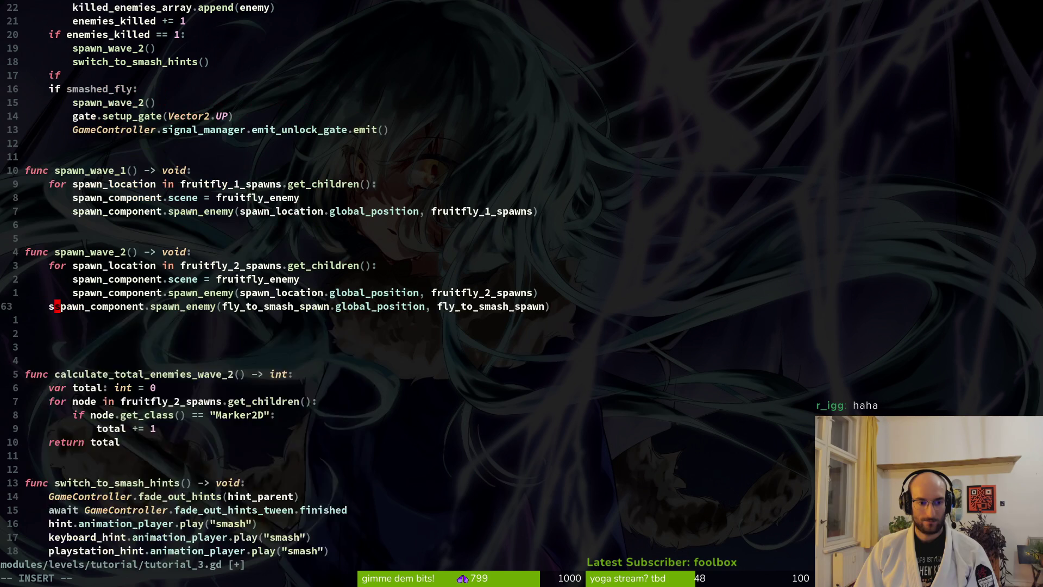
key("Return")
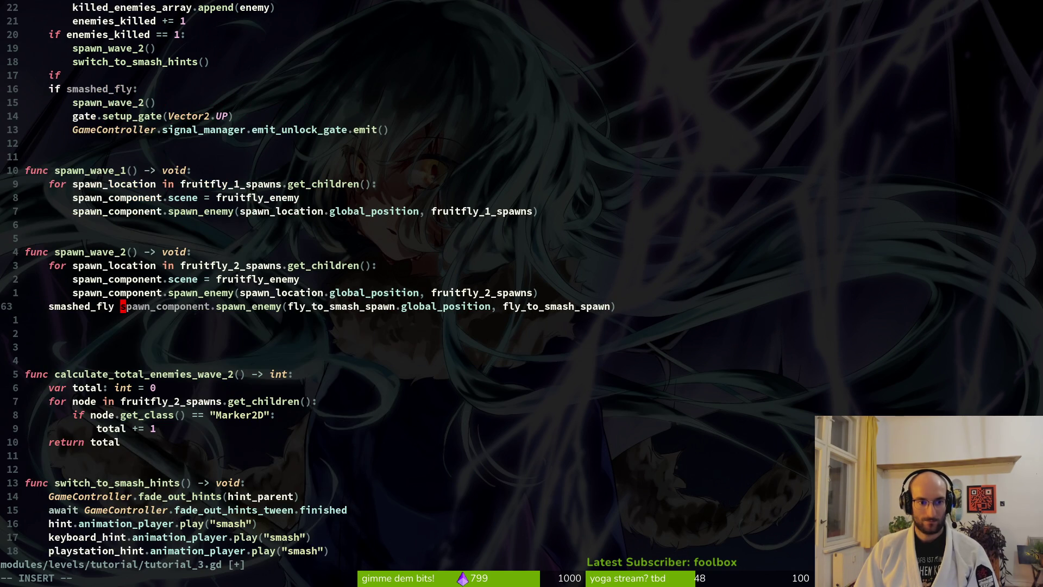
key("Right")
key("ctrl+space")
key("Escape")
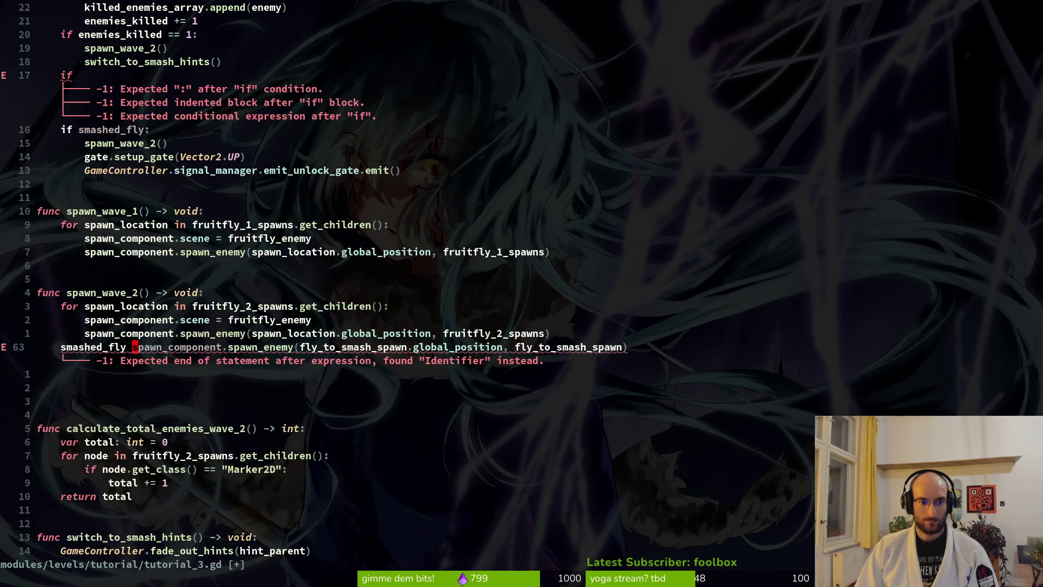
type("i=")
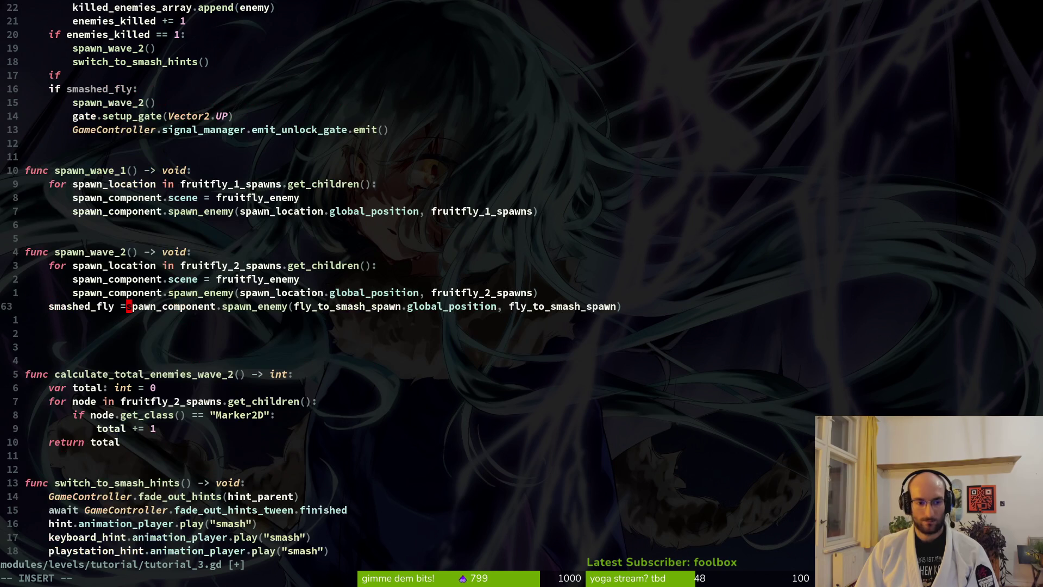
key("Escape")
type(":w")
key("Return")
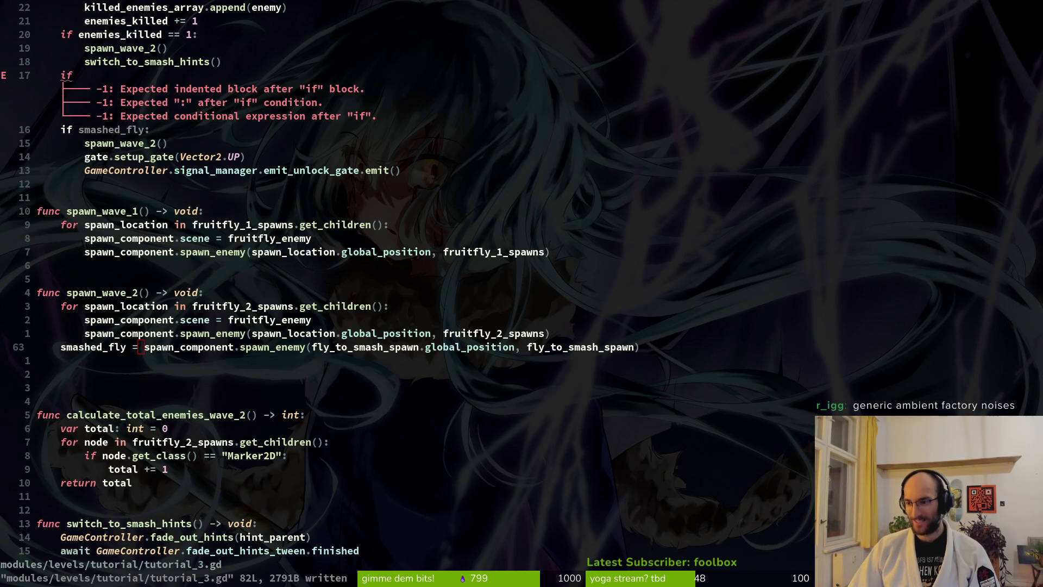
left_click(175, 334)
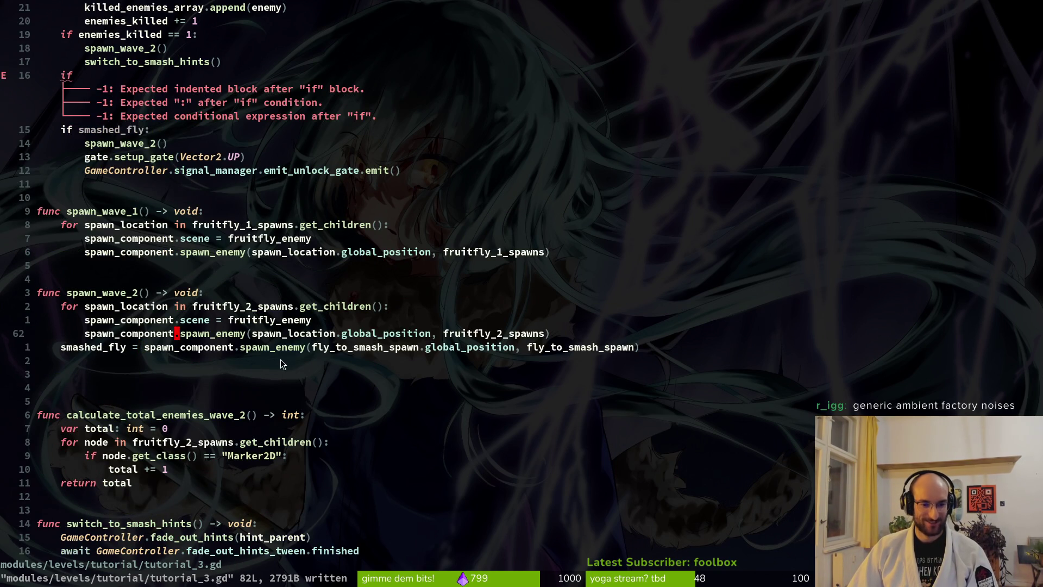
left_click(103, 349)
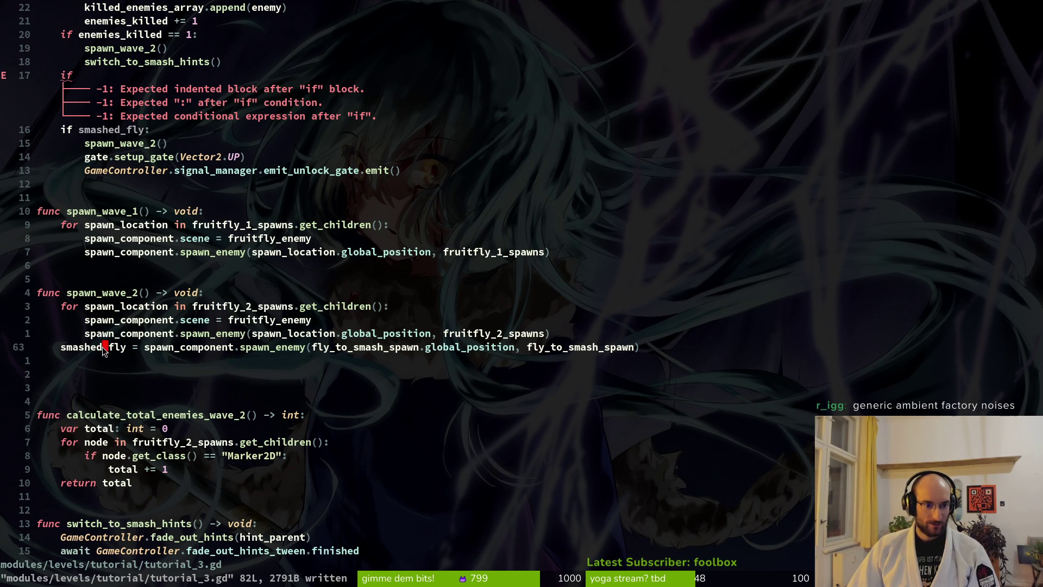
scroll(124, 350, "up", 5)
scroll(126, 353, "down", 1)
scroll(125, 355, "down", 3)
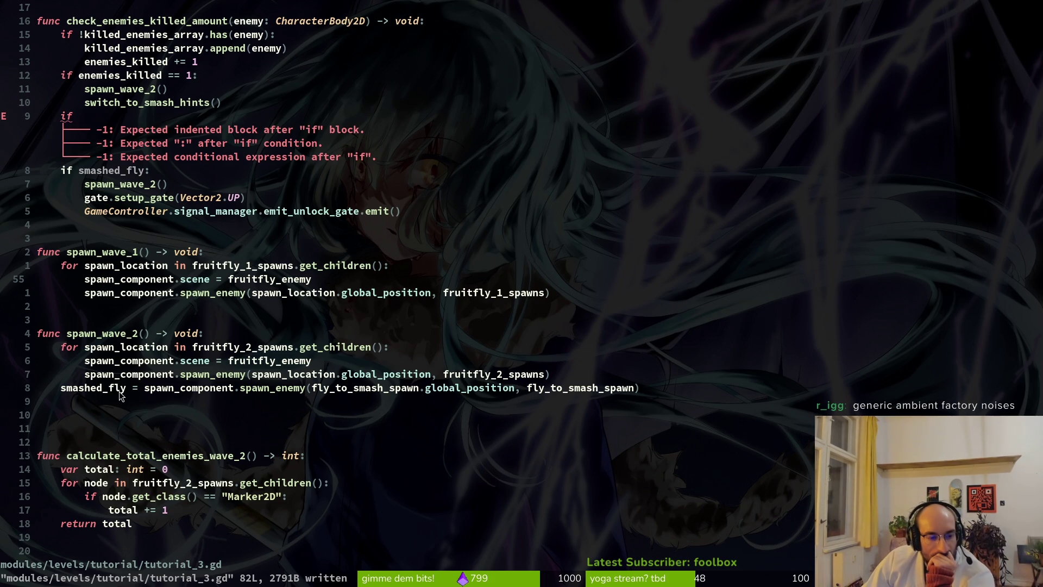
- Delete the extra blank lines after spawn_wave_2 and save
left_click(100, 422)
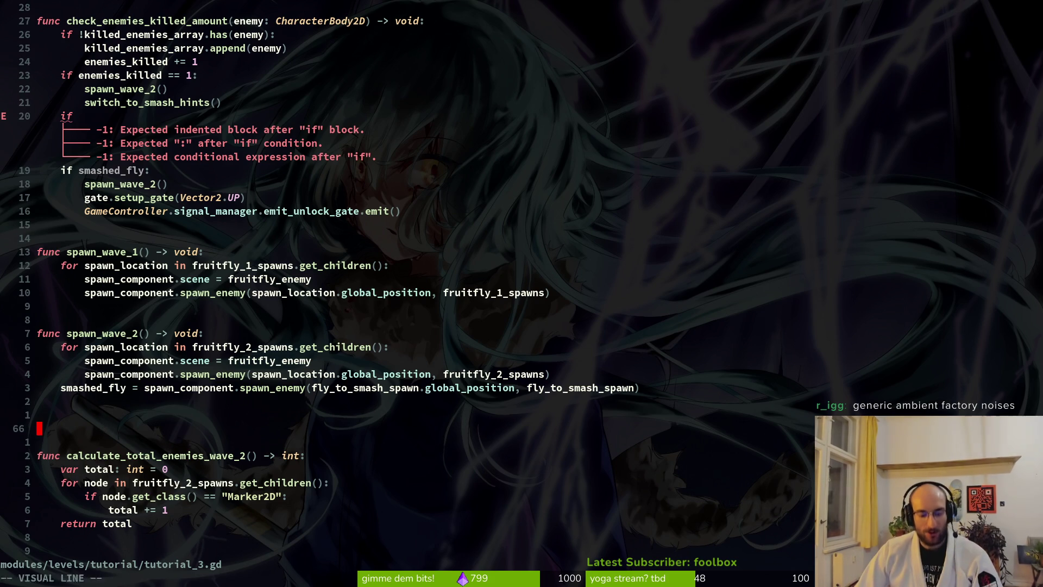
key("d")
key("d")
key("d")
type(":w")
key("Return")
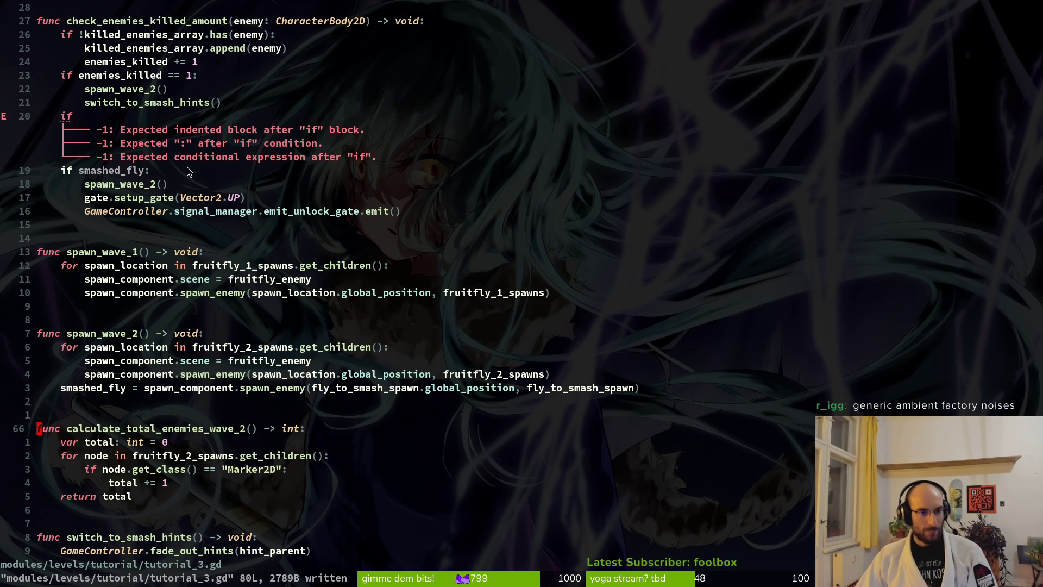
- Change the condition to 'if smashed_fly.health_component.current_hp == 0:' and save
left_click(146, 172)
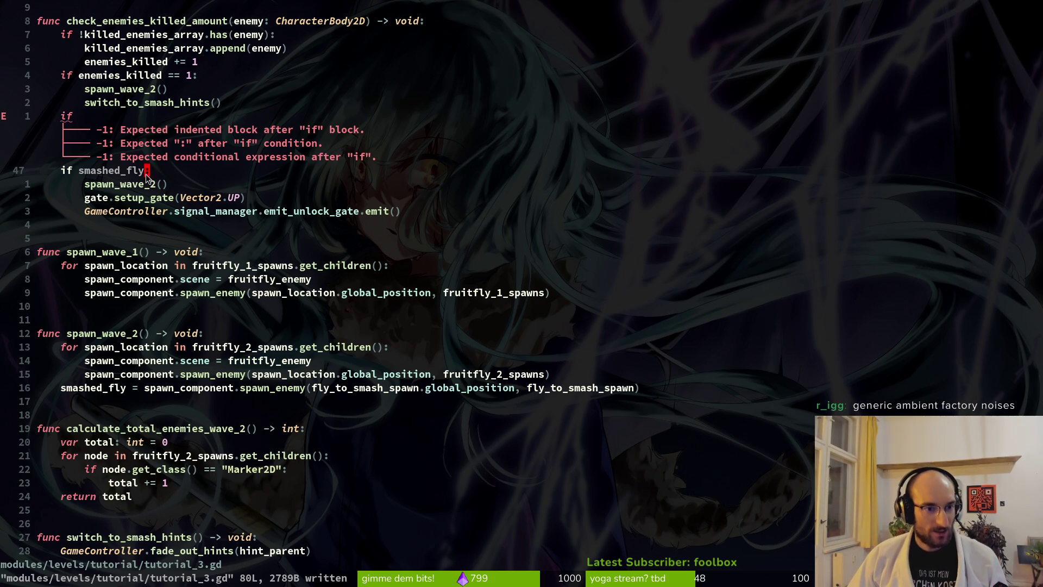
type("i.health")
key("Tab")
type(".")
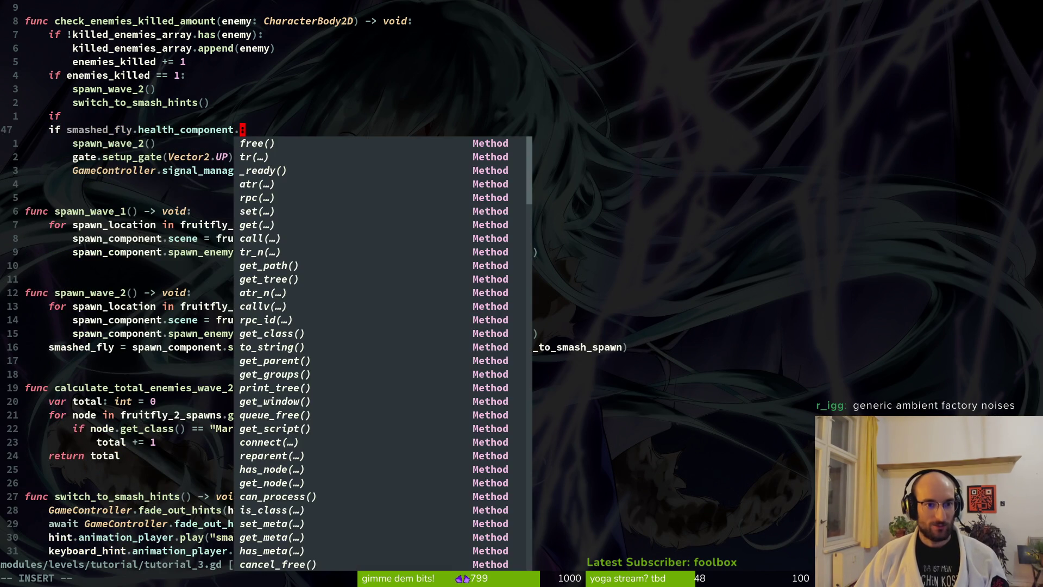
type("cu")
key("Tab")
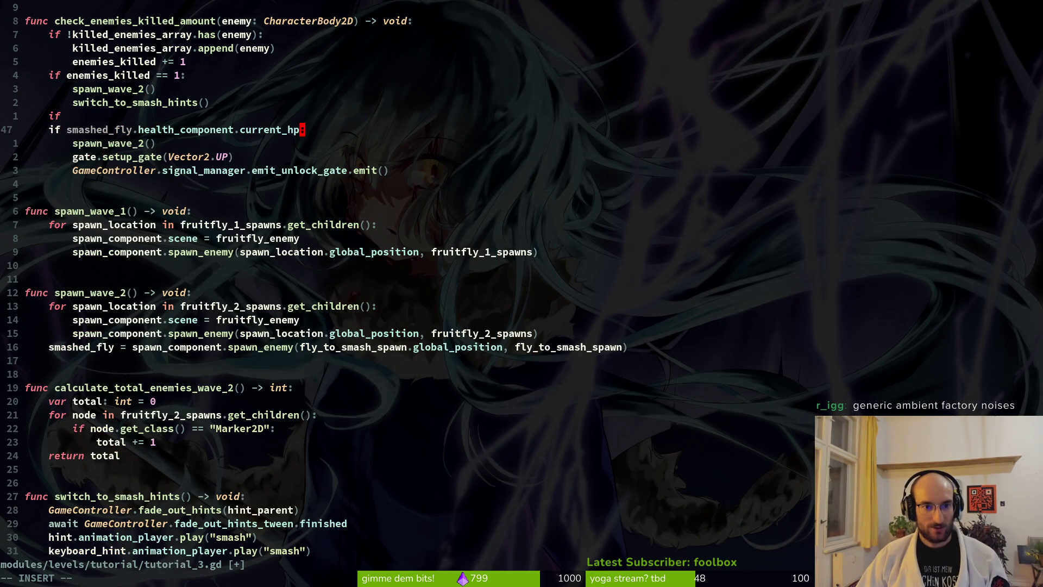
type("= ")
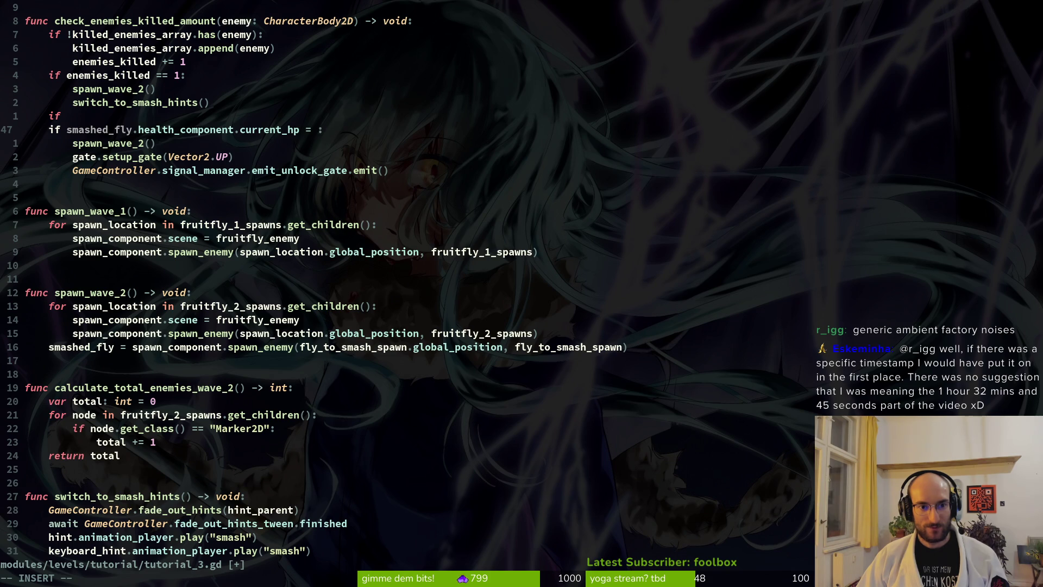
type("0")
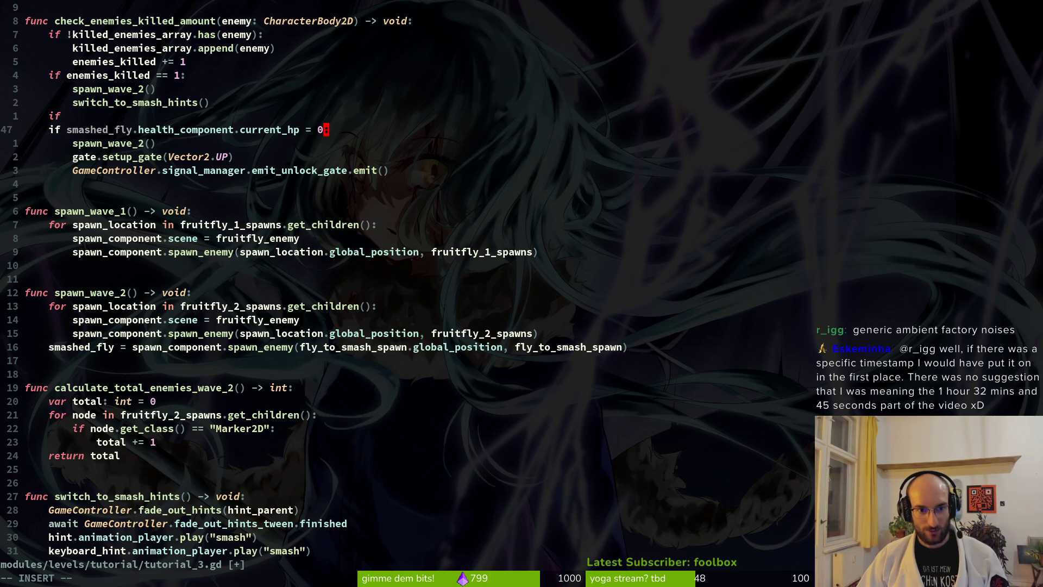
key("ctrl+s")
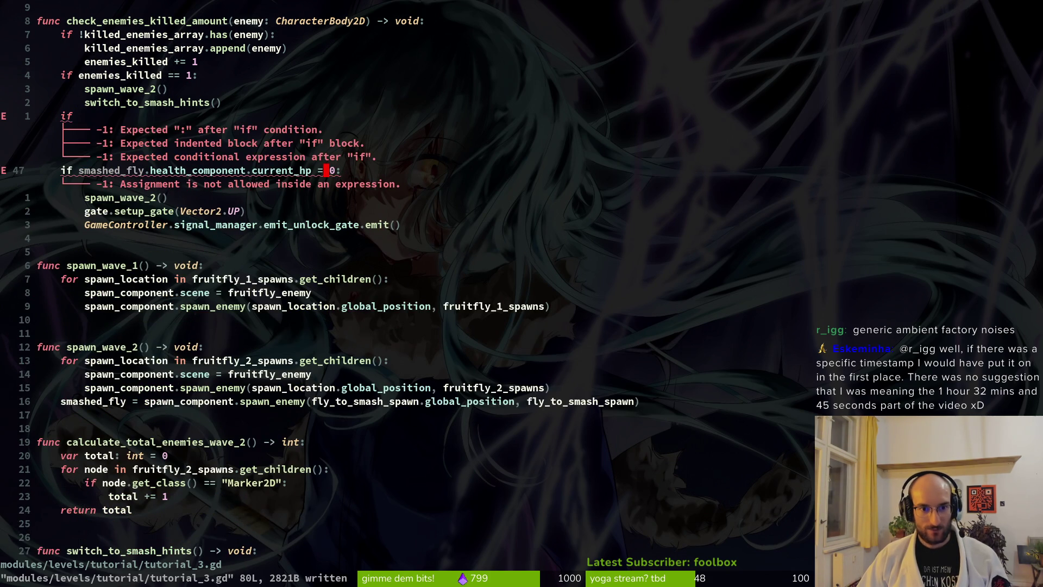
type("=")
key("Escape")
key("ctrl+s")
- Remove the spawn_wave_2() call under the smashed_fly check, save, and resume editing the empty if line
key("j")
key("shift+v")
type("d:")
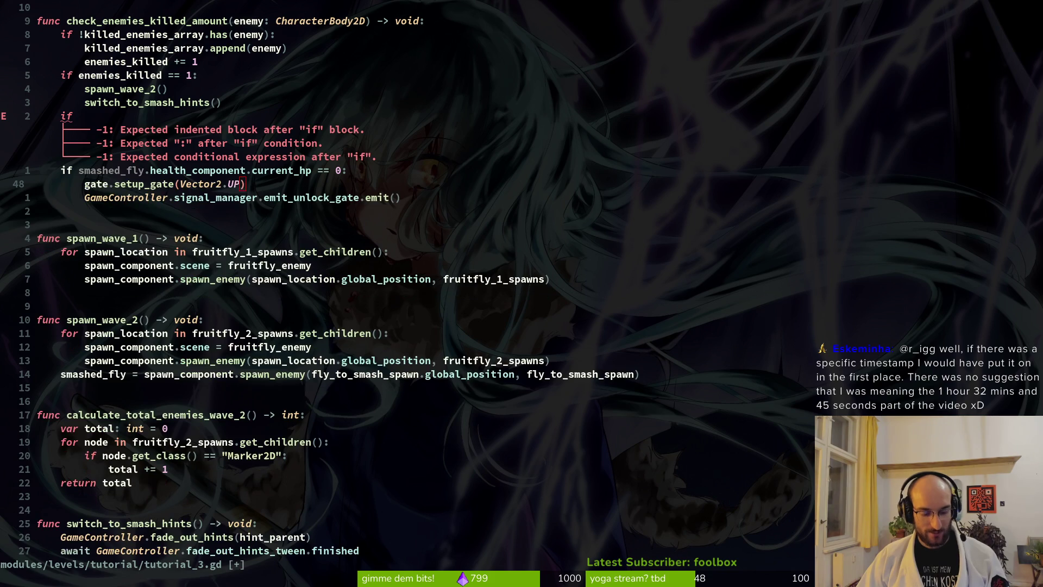
key("Tab")
type(":write")
key("Return")
key("k")
key("k")
key("A")
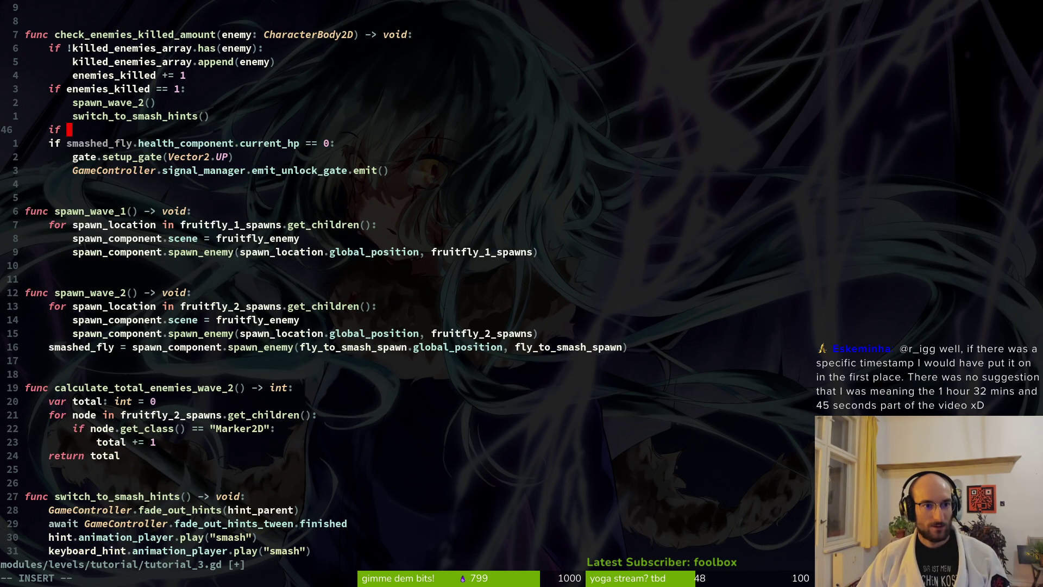
- Write the condition 'enemies_killed == enemies_amount:' on the if line
type("ene")
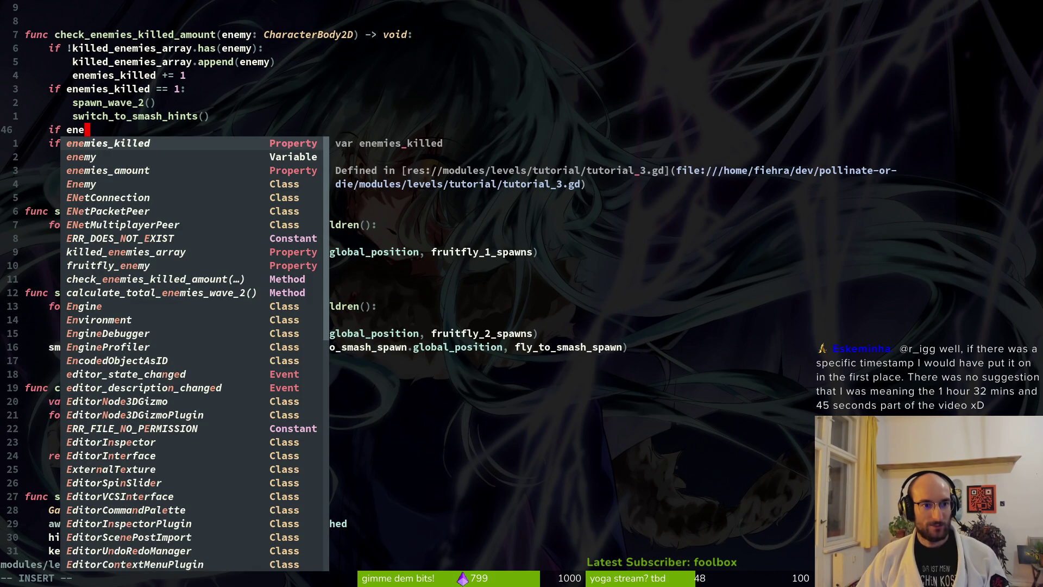
key("Return")
type("== ")
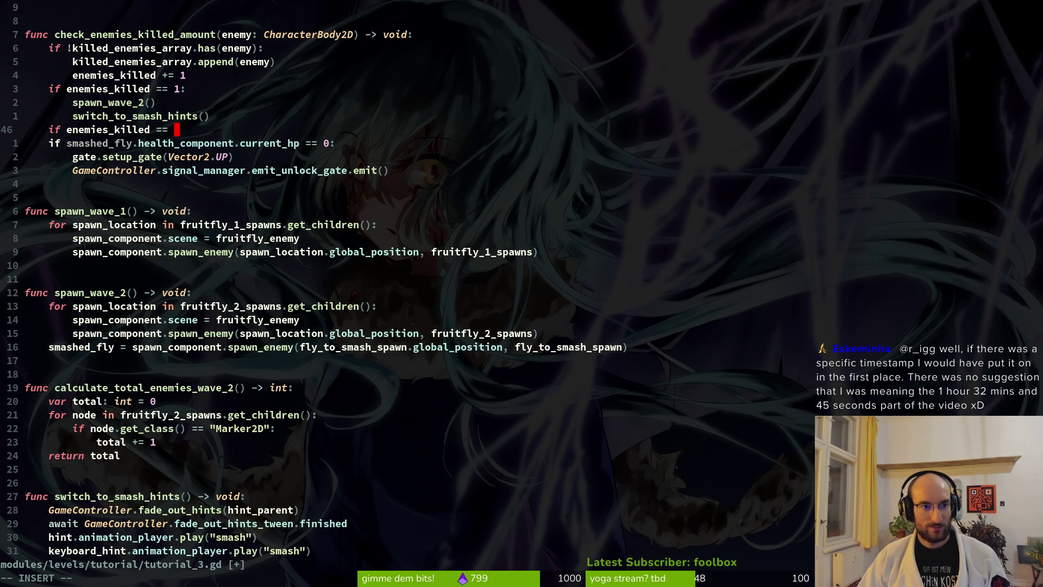
type("enem")
key("Tab")
key("Tab")
key("Return")
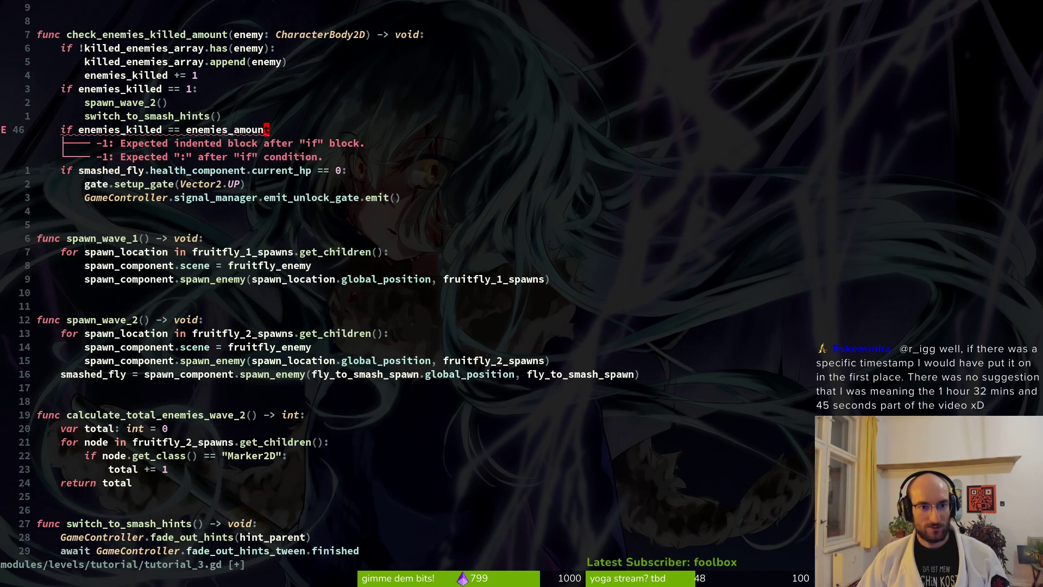
type(":")
key("Tab")
type("s")
key("BackSpace")
key("BackSpace")
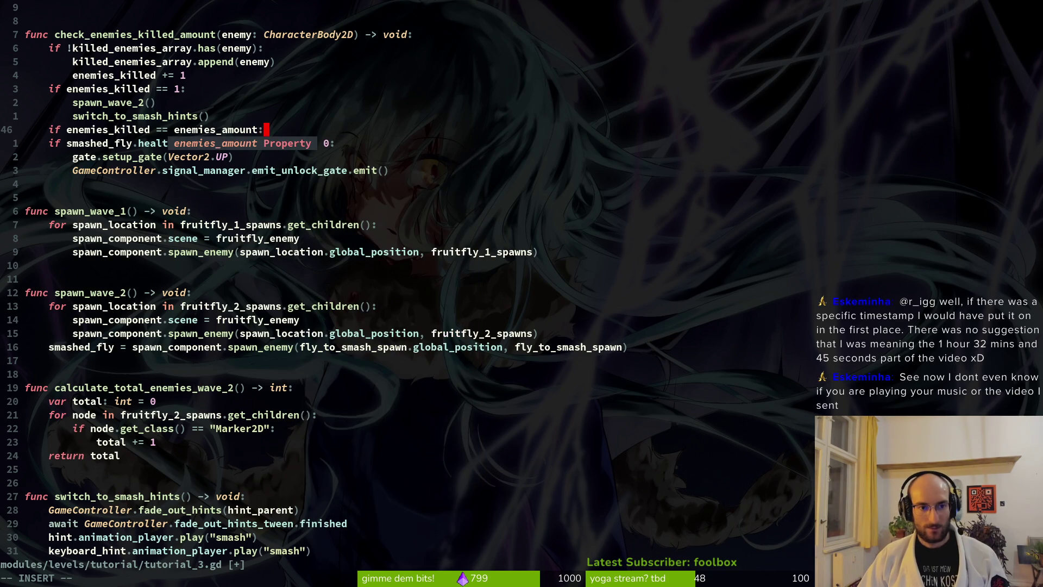
key("Escape")
- Copy the spawn_wave_2() call under the enemies-killed check, undoing an accidental line join
key("k")
key("k")
key("y")
key("y")
key("j")
key("j")
key("p")
type("o")
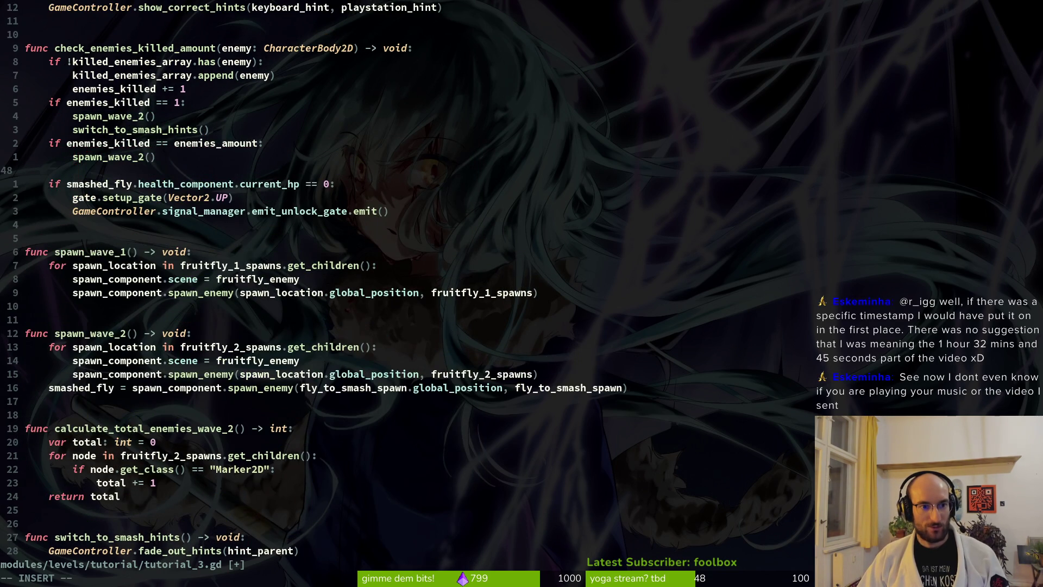
type("ene")
key("Tab")
key("Return")
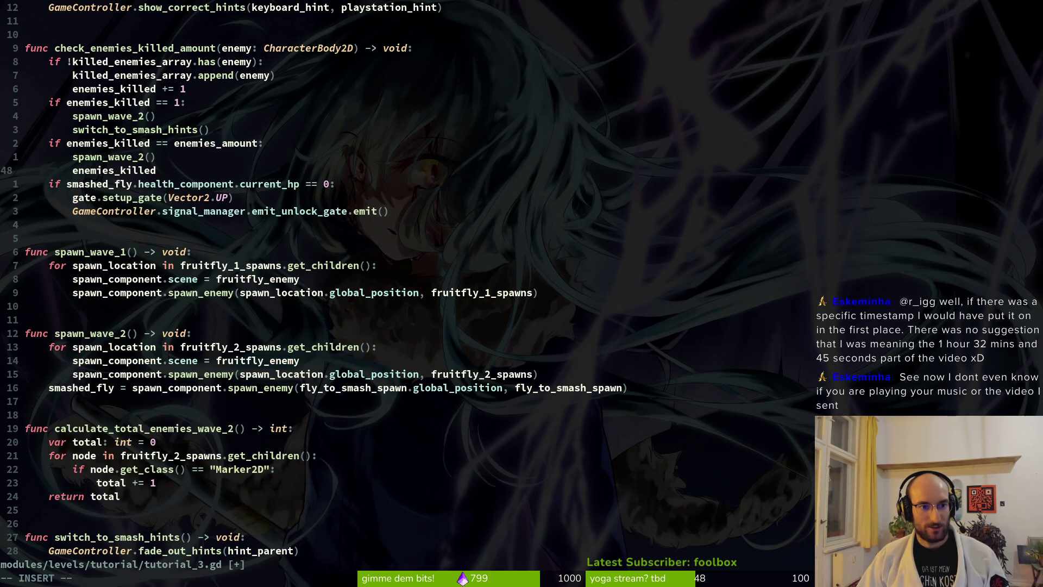
key("Delete")
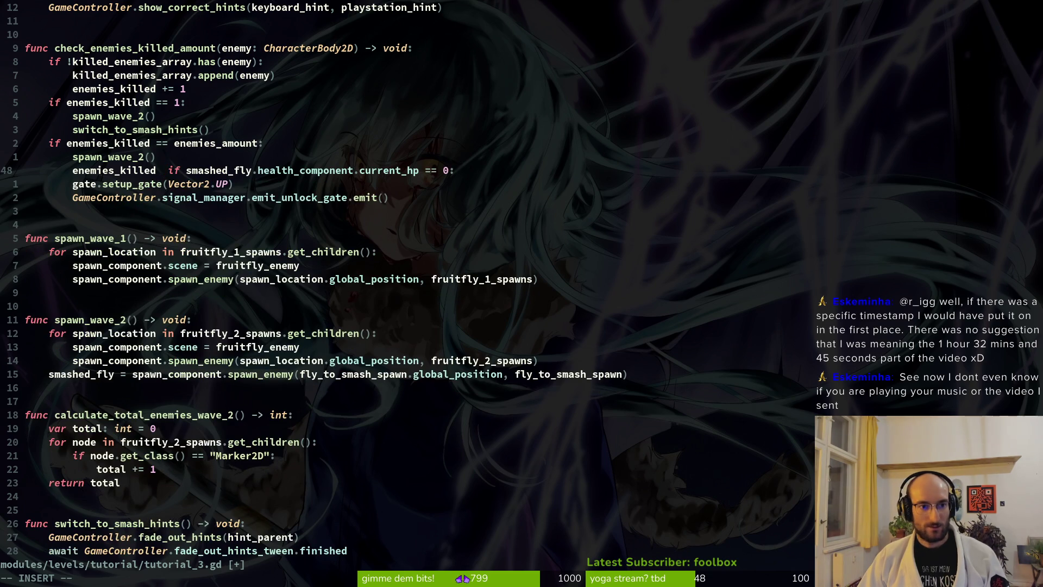
key("Escape")
key("u")
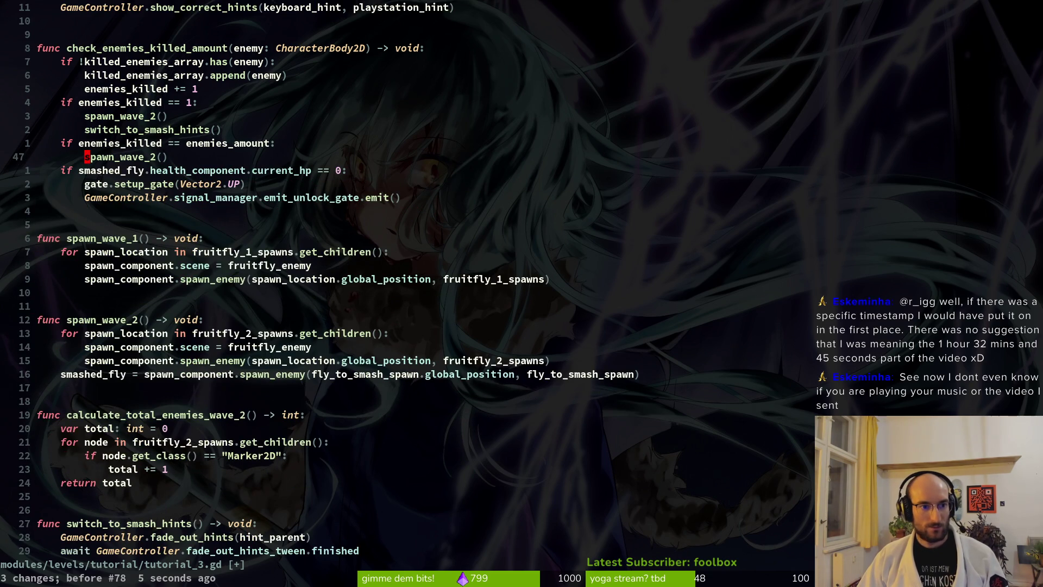
- Add 'enemies_killed = 0' below spawn_wave_2() and save the script
type("oene")
key("Tab")
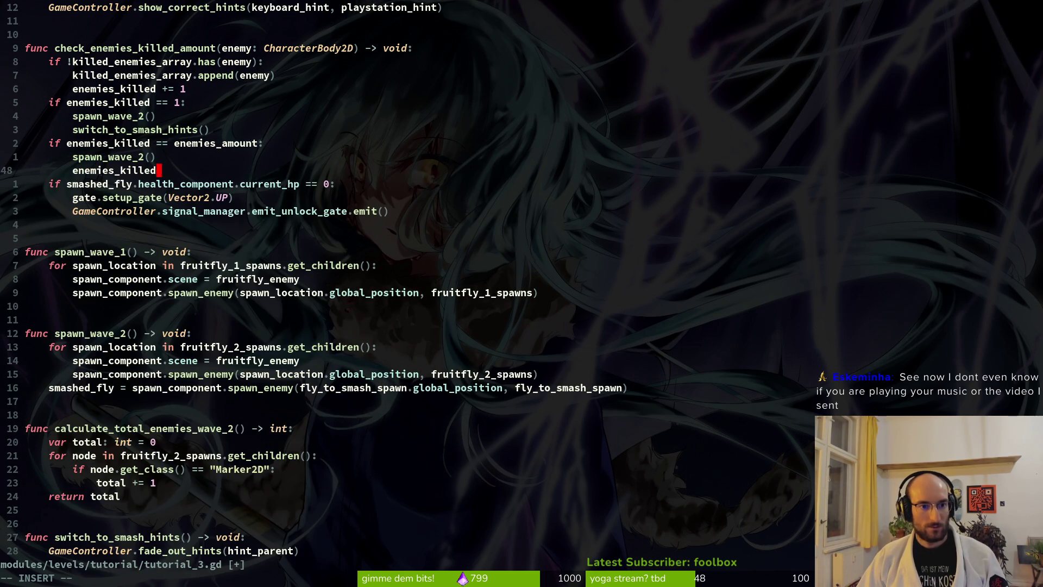
type(" = 0")
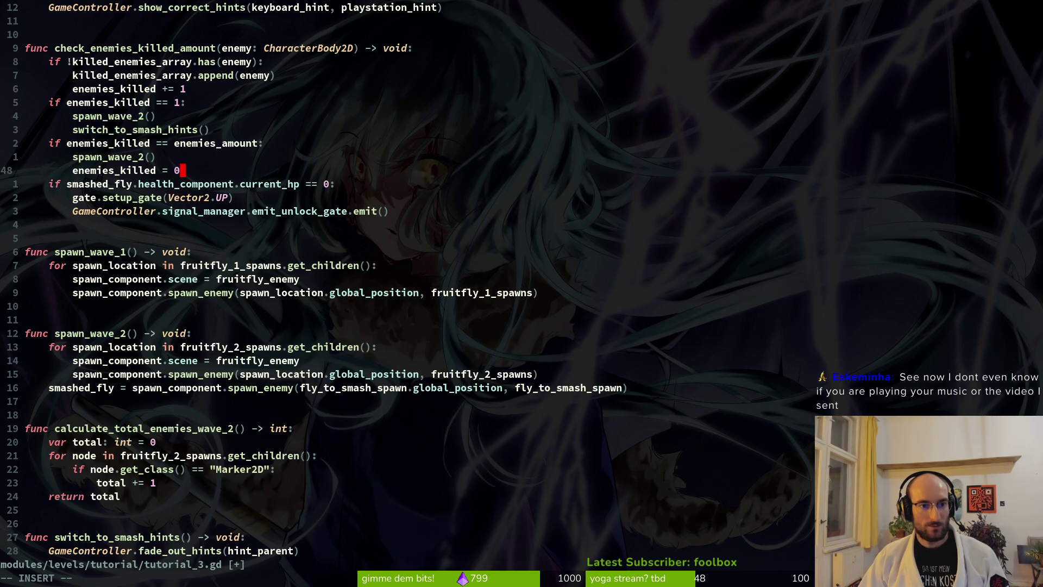
key("Escape")
type(":w")
key("Return")
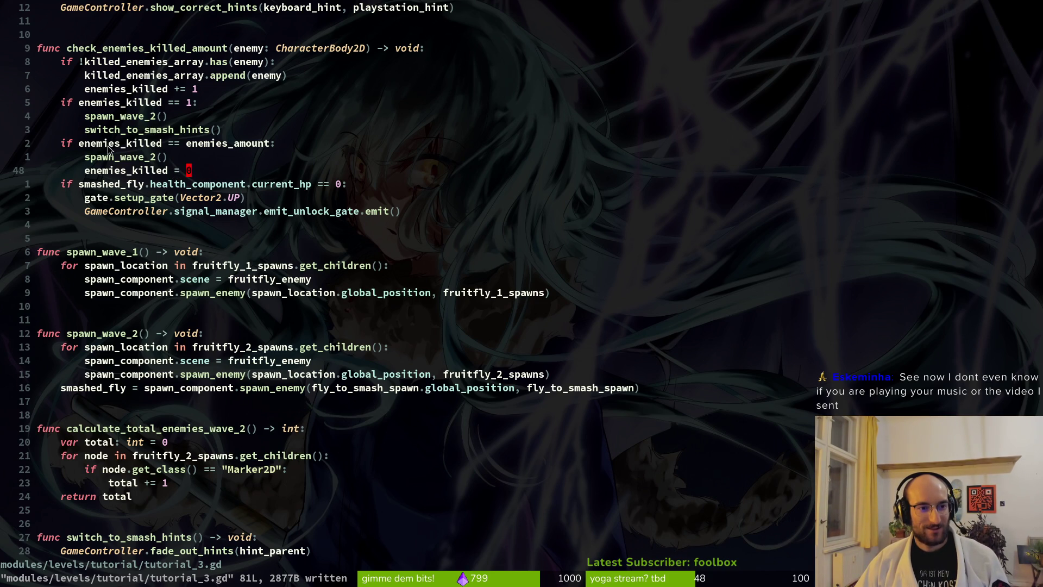
- Change the calculate_total_enemies() call in _ready to calculate_total_enemies_wave_2()
scroll(227, 122, "up", 10)
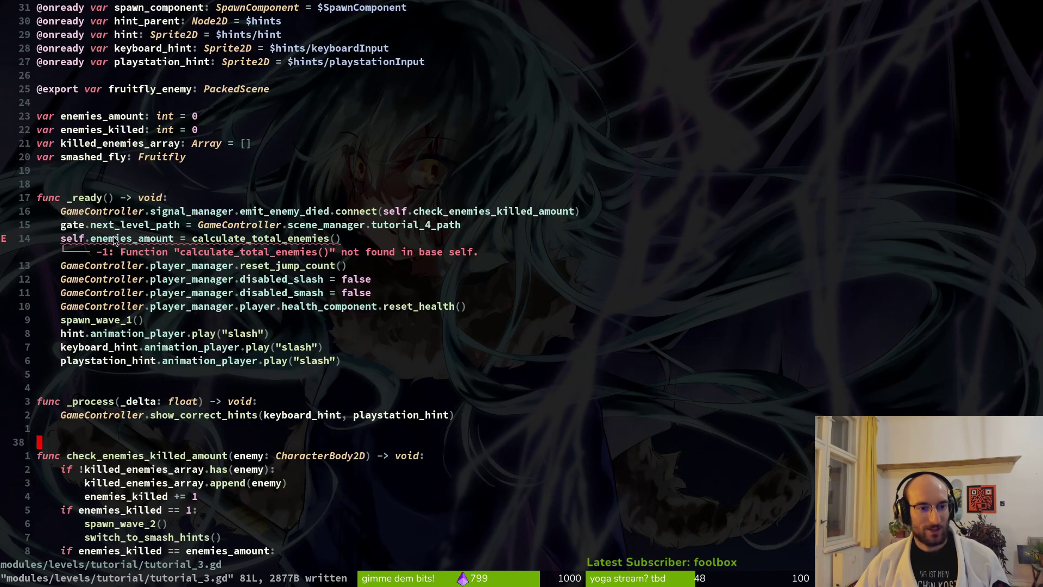
left_click(231, 245)
key("f")
key("parenleft")
type("ies_")
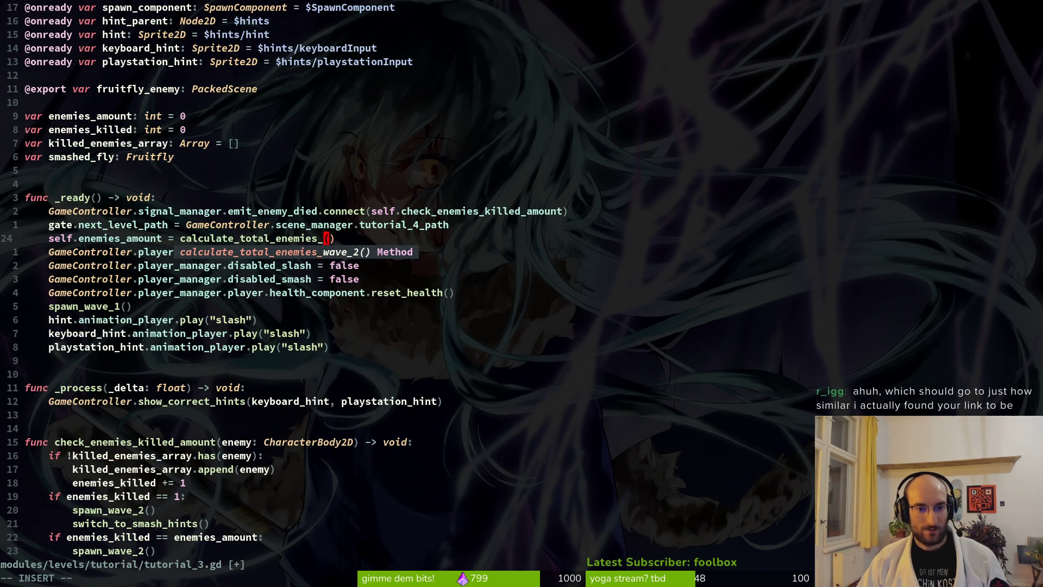
key("Return")
key("Escape")
- Save tutorial_3.gd with :w and switch to the Godot editor
type(":w")
key("Return")
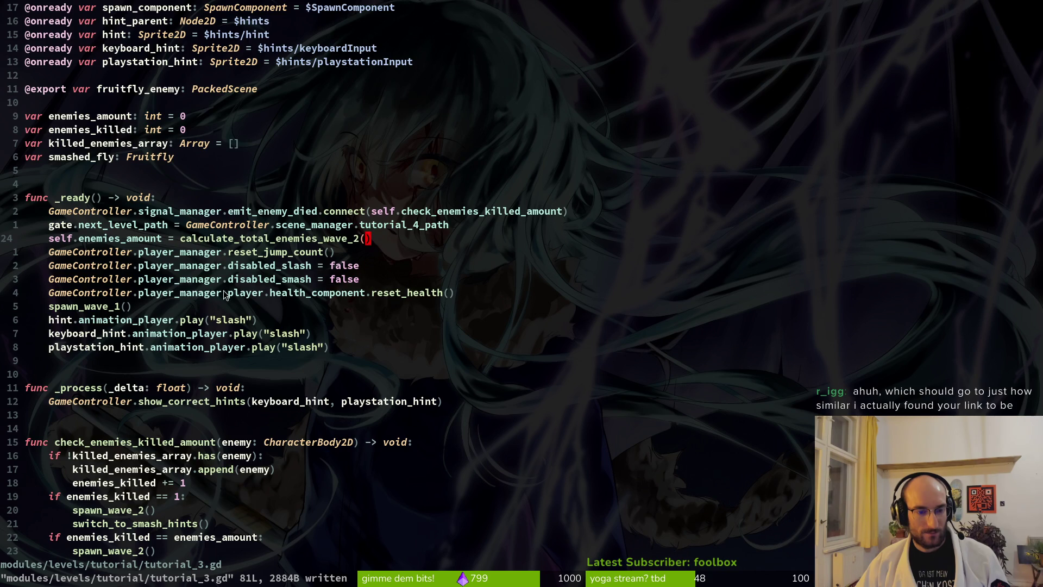
scroll(227, 286, "down", 3)
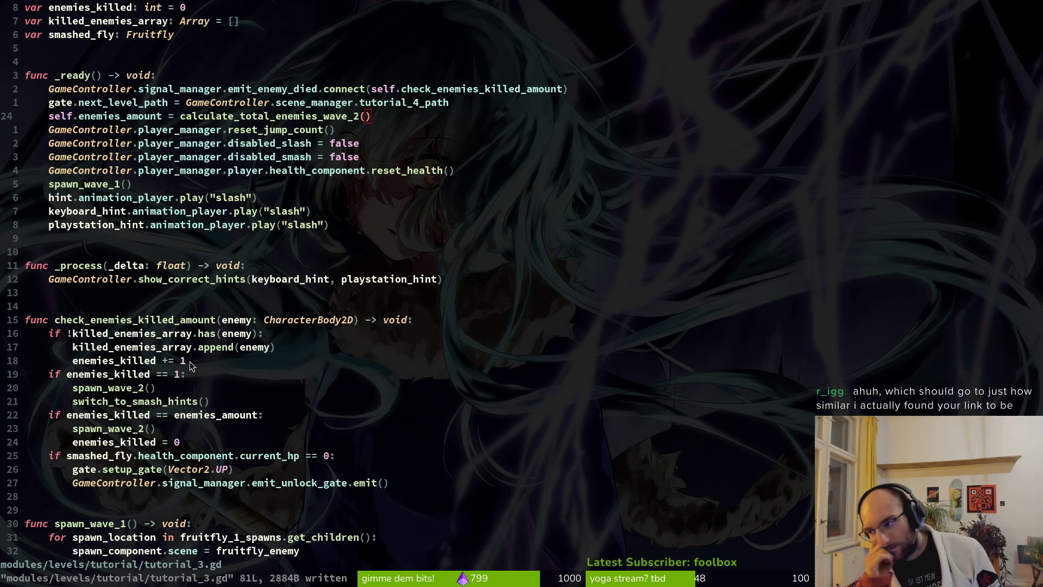
key("alt+Tab")
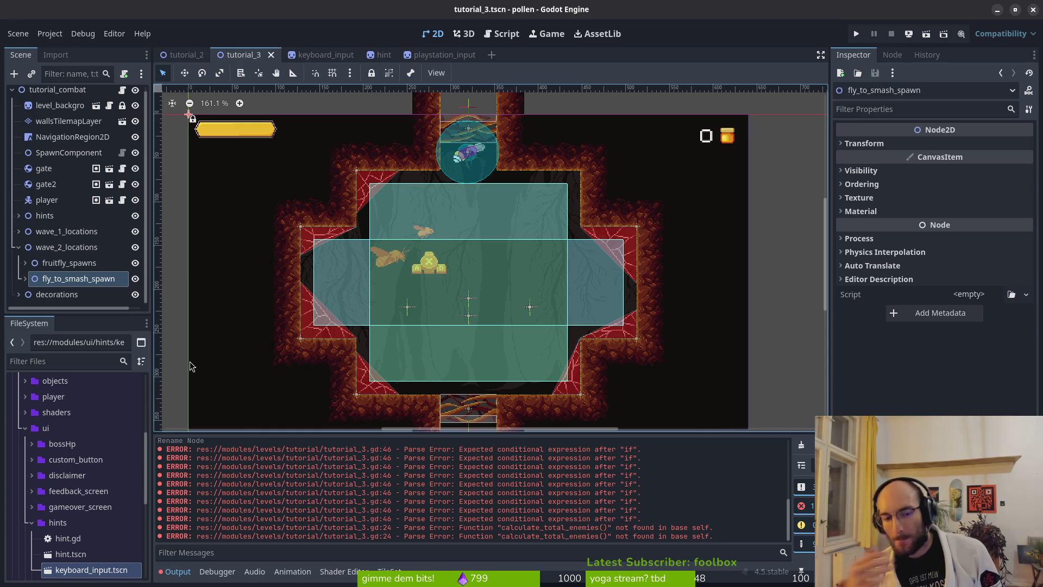
- Return from Godot to the tutorial_3.gd script in Neovim
key("alt+Tab")
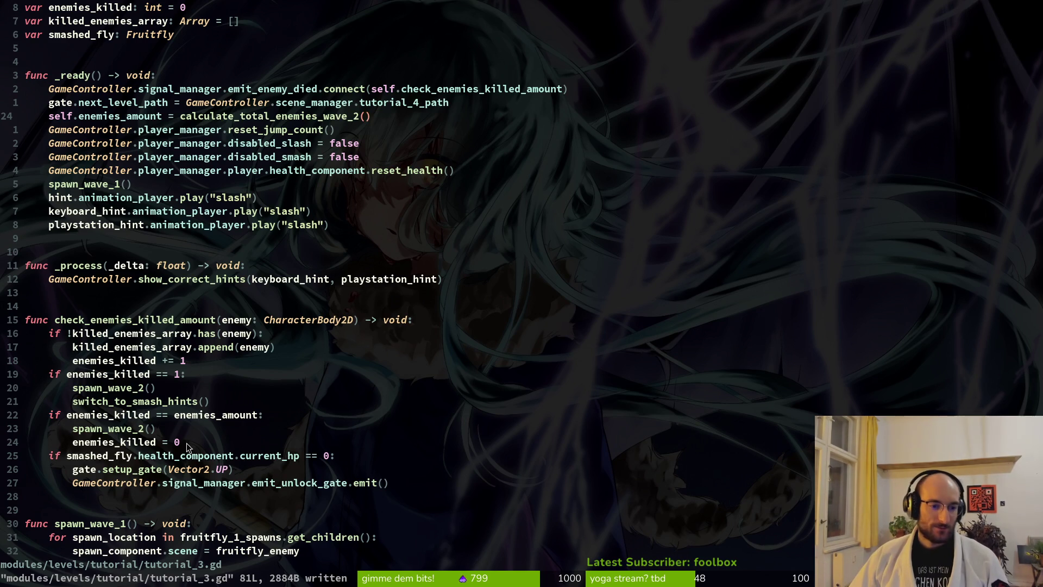
scroll(345, 319, "down", 2)
type(":write")
key("Return")
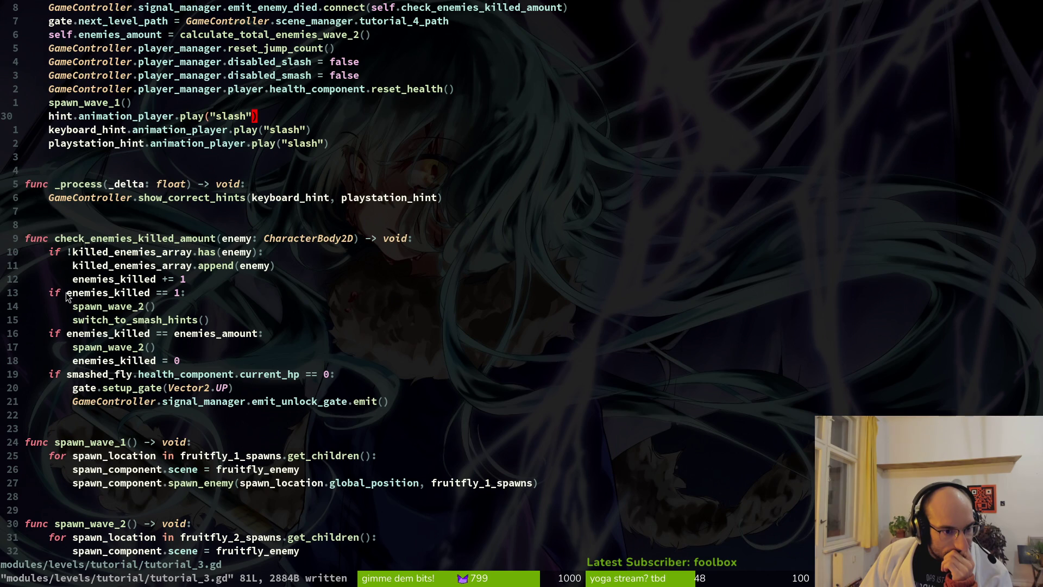
left_click_drag(52, 293, 231, 321)
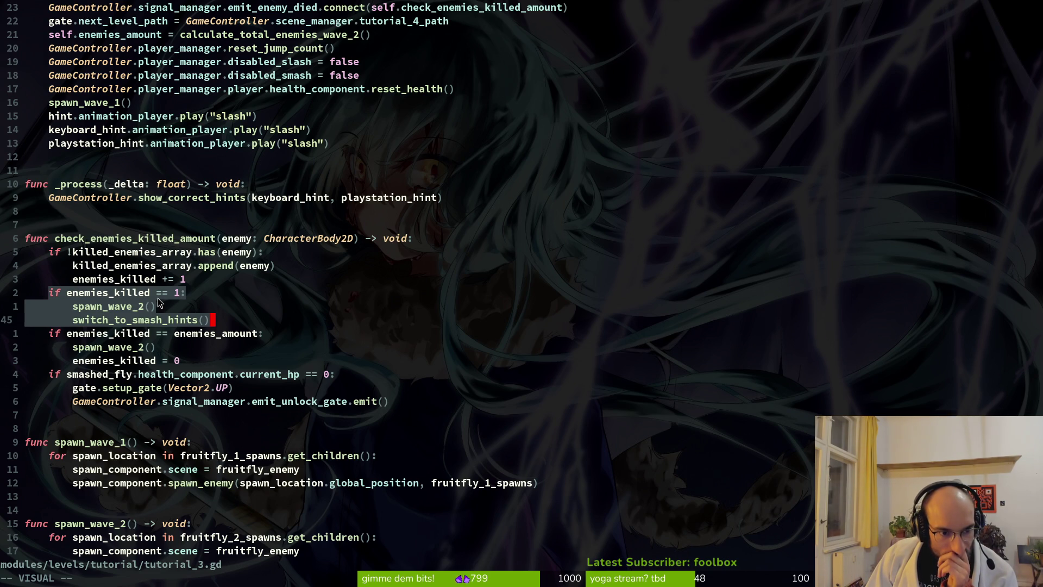
key("y")
scroll(158, 297, "up", 7)
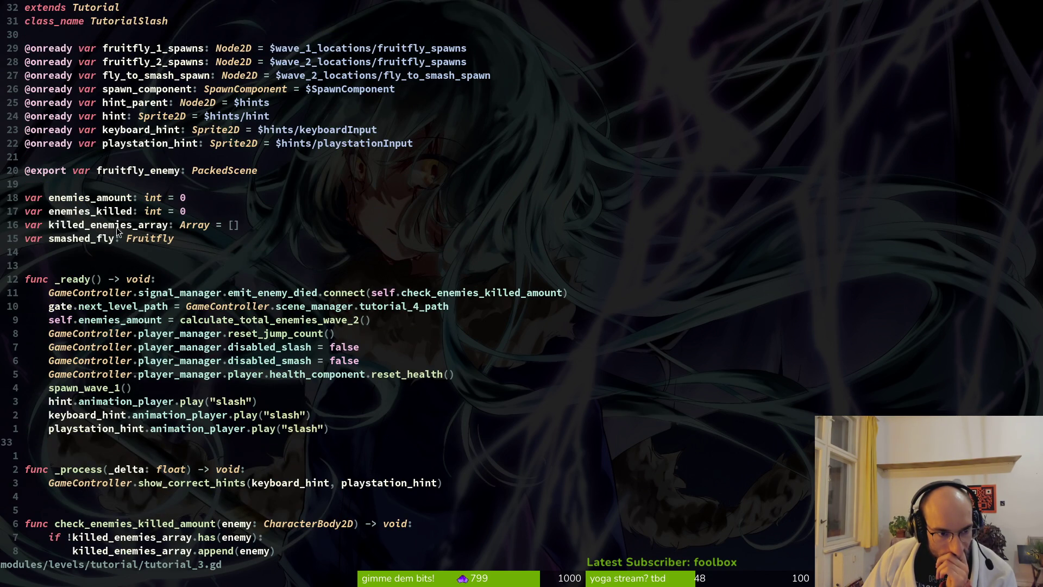
scroll(130, 223, "down", 6)
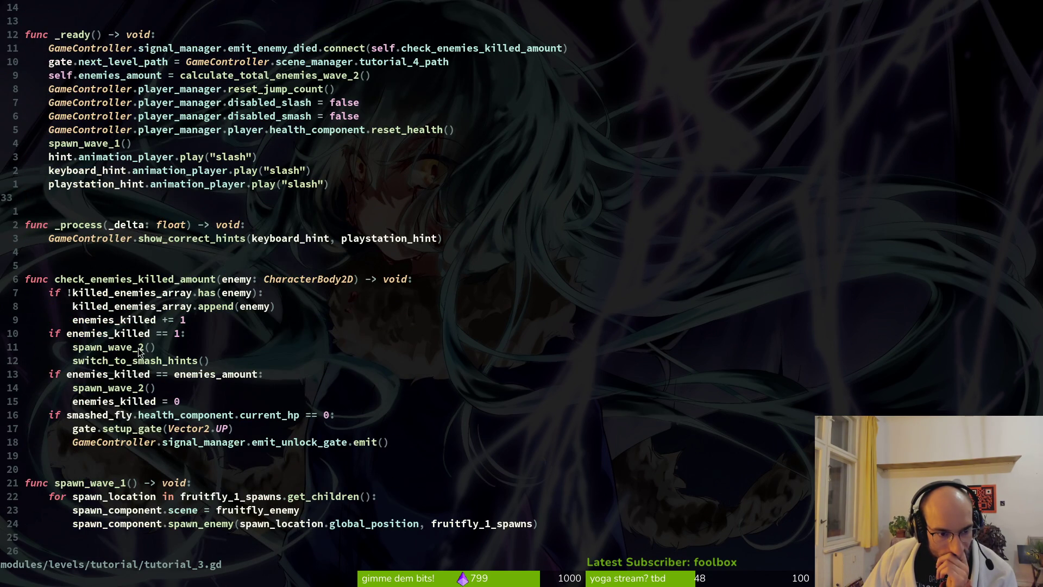
scroll(138, 350, "down", 6)
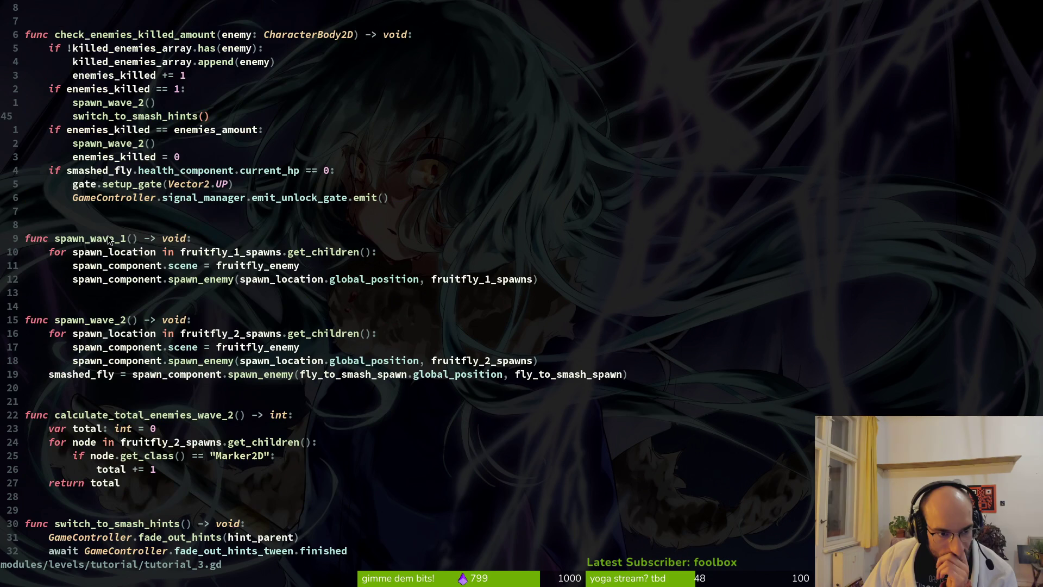
left_click(212, 321)
- Add a 'wave2 = true' line as the first statement of spawn_wave_2
key("o")
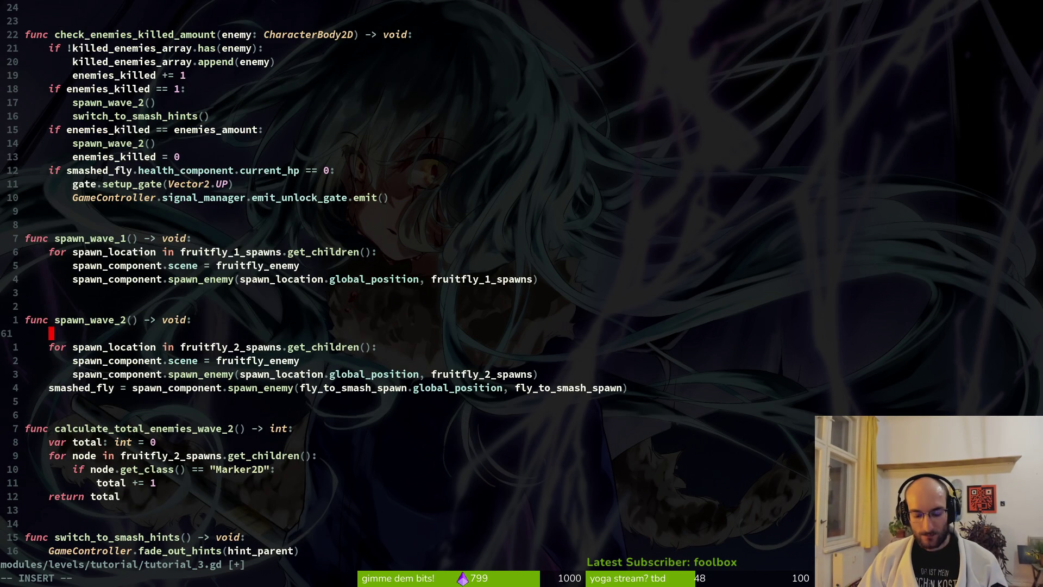
type("wav")
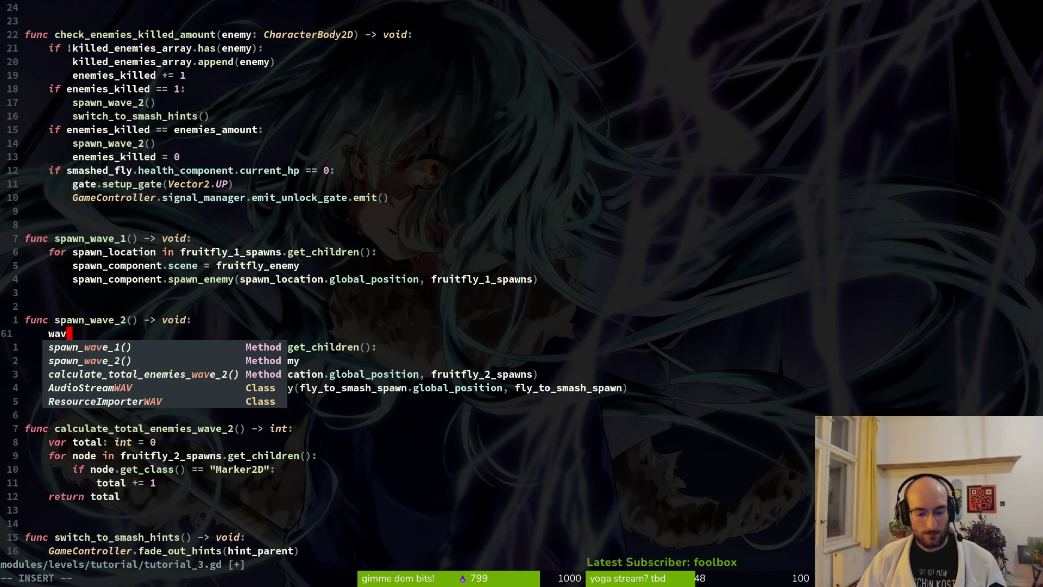
type("e2")
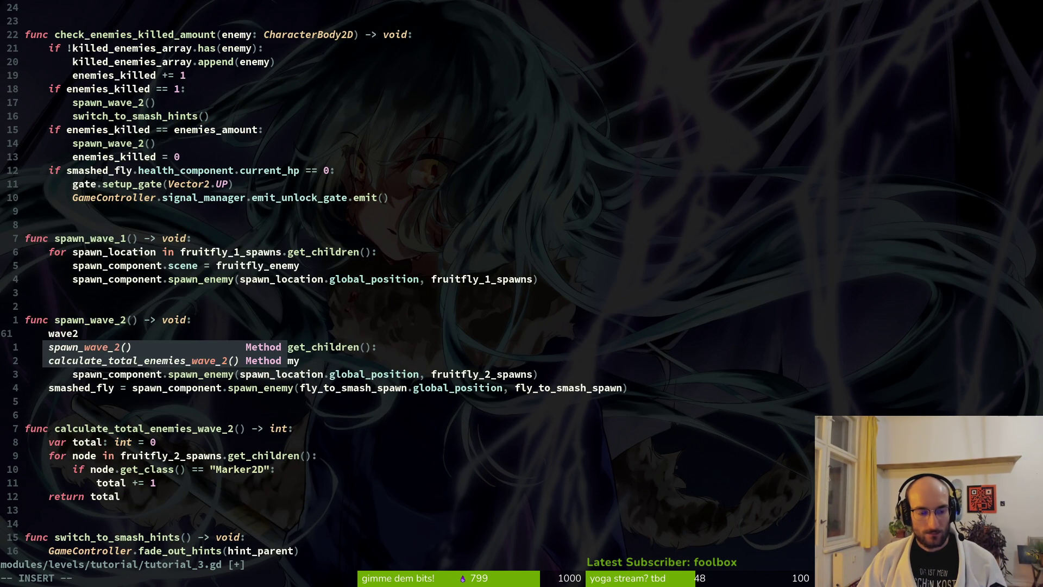
key("Return")
key("BackSpace")
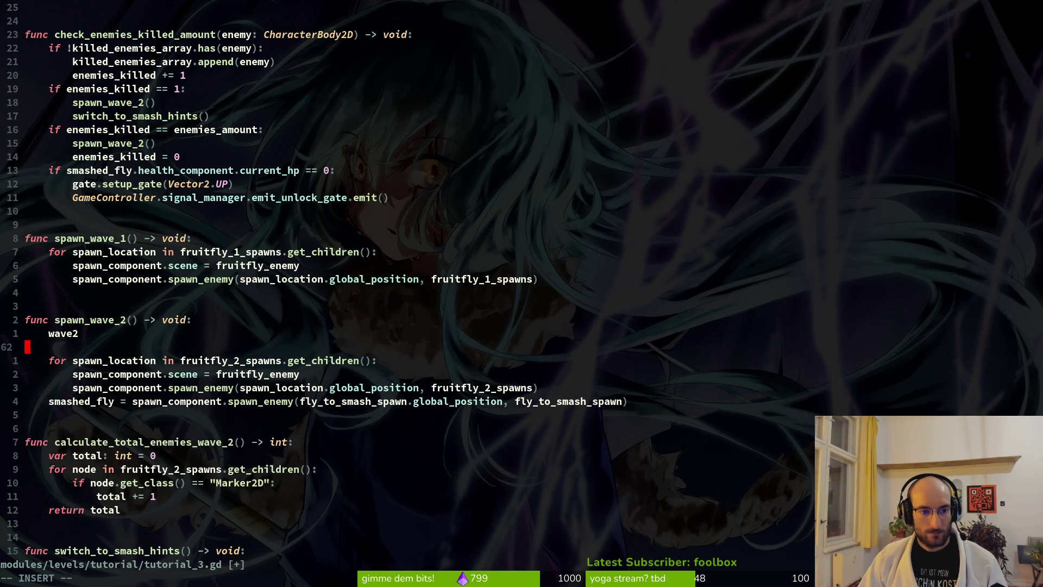
key("BackSpace")
type("= true")
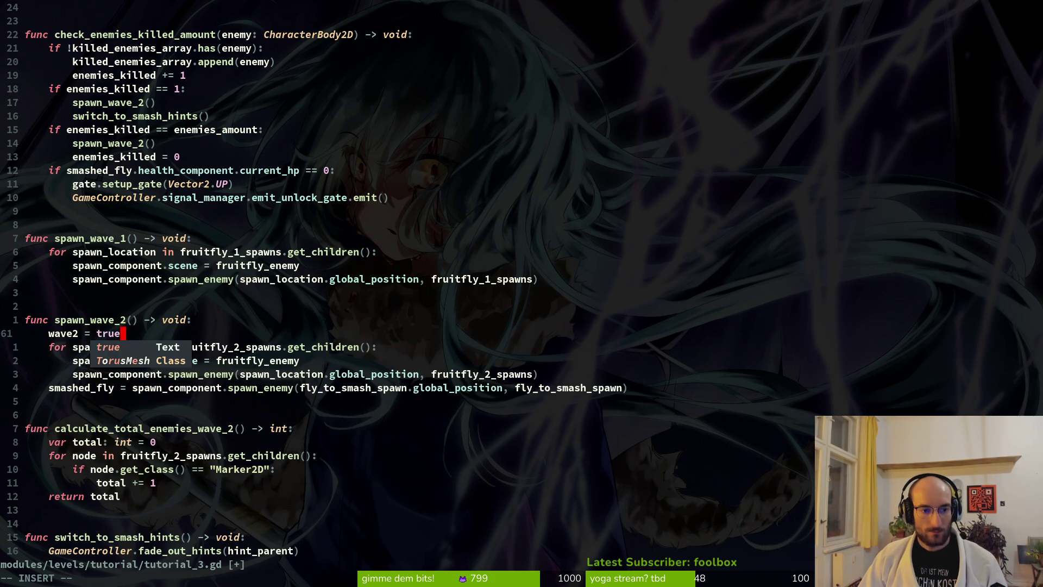
key("Escape")
- Duplicate the smashed_fly declaration line and rename the copy to wave2
key("2")
key("0")
key("k")
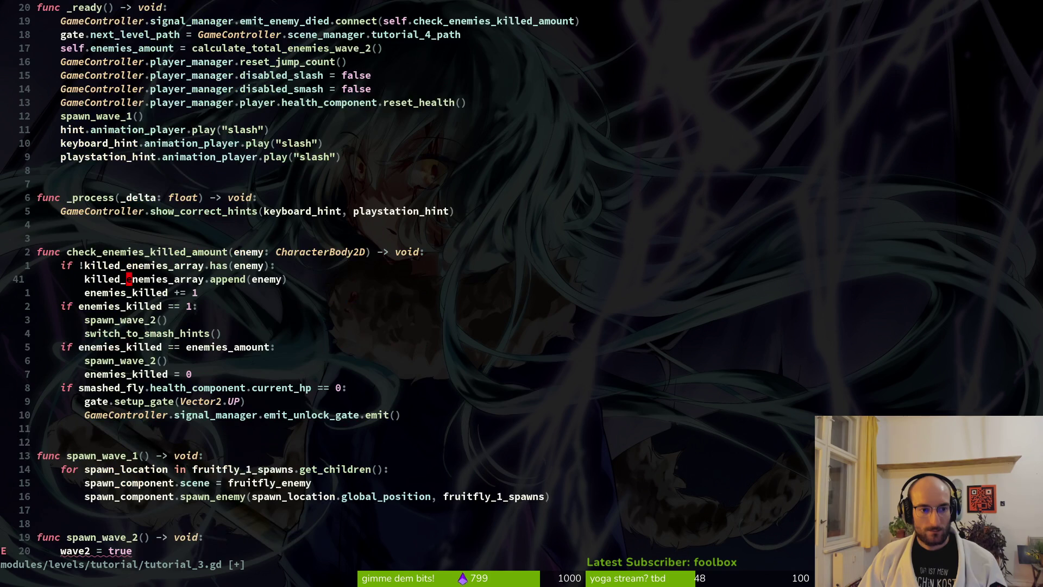
key("2")
key("0")
key("k")
key("k")
key("k")
key("k")
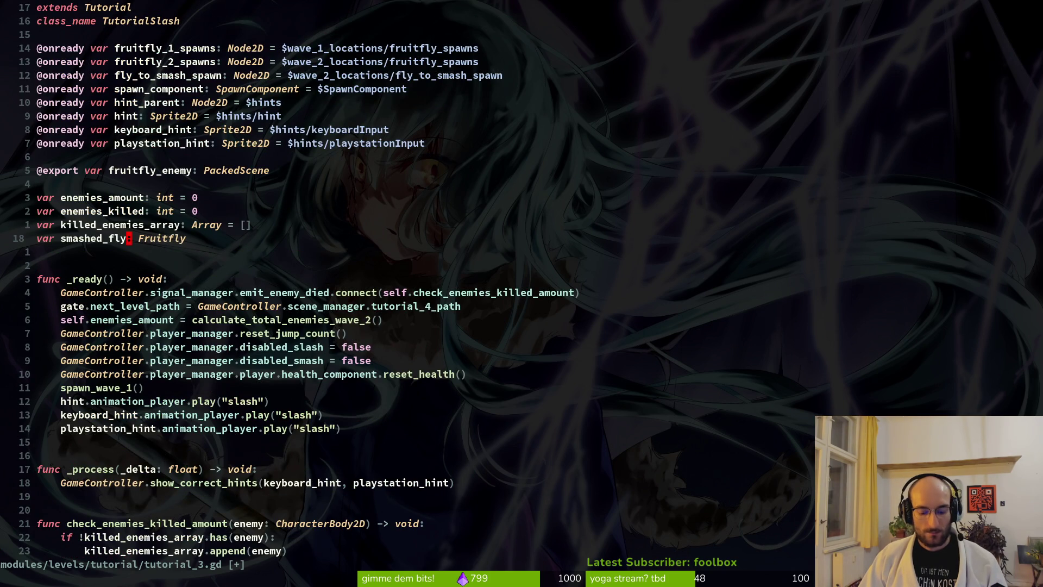
key("y")
key("y")
key("p")
type("w")
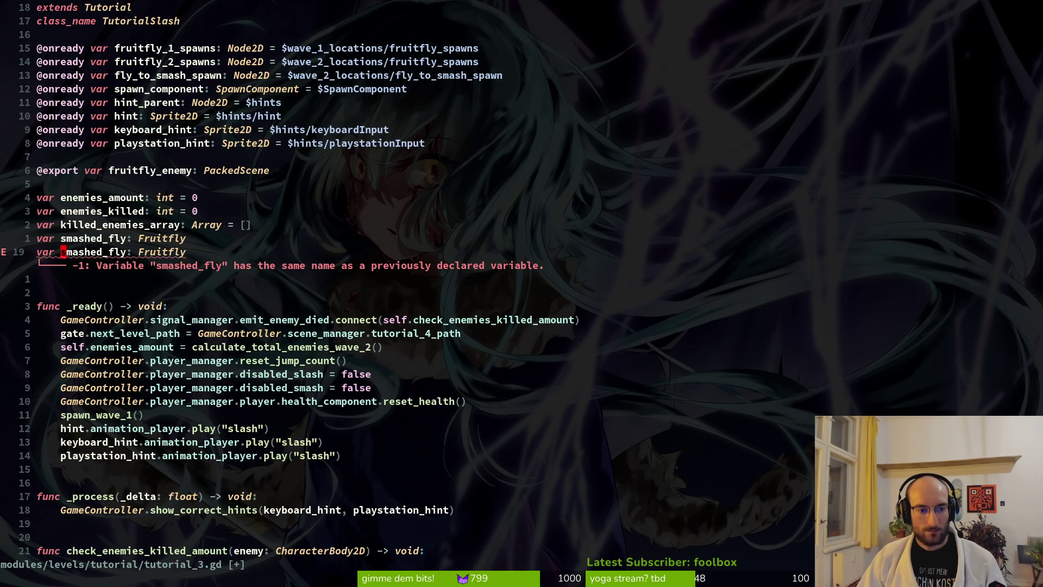
type("cwwave2")
key("Escape")
- Make wave2 a bool initialised to false
type("w")
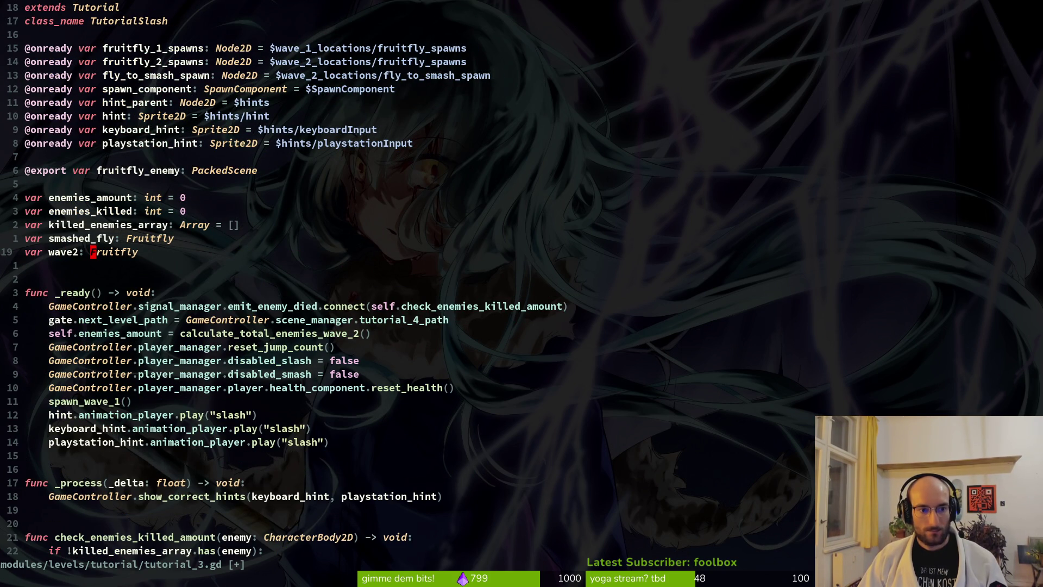
type("cw")
type("bool")
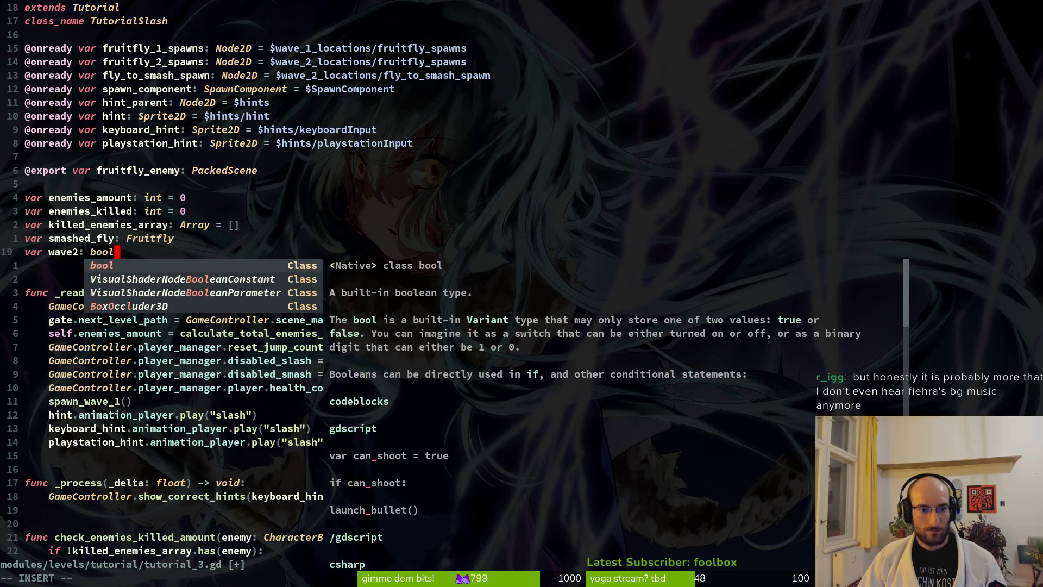
key("Escape")
type("ave2: bool = false")
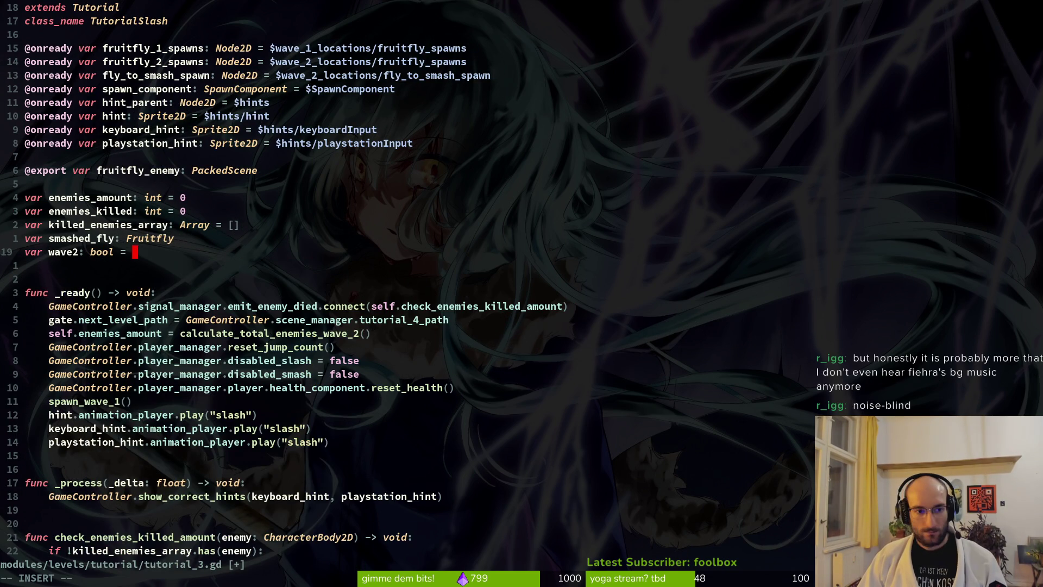
key("Escape")
- Extend the enemies_killed == 1 check with 'and wave2'
key("j")
key("j")
key("j")
key("j")
key("j")
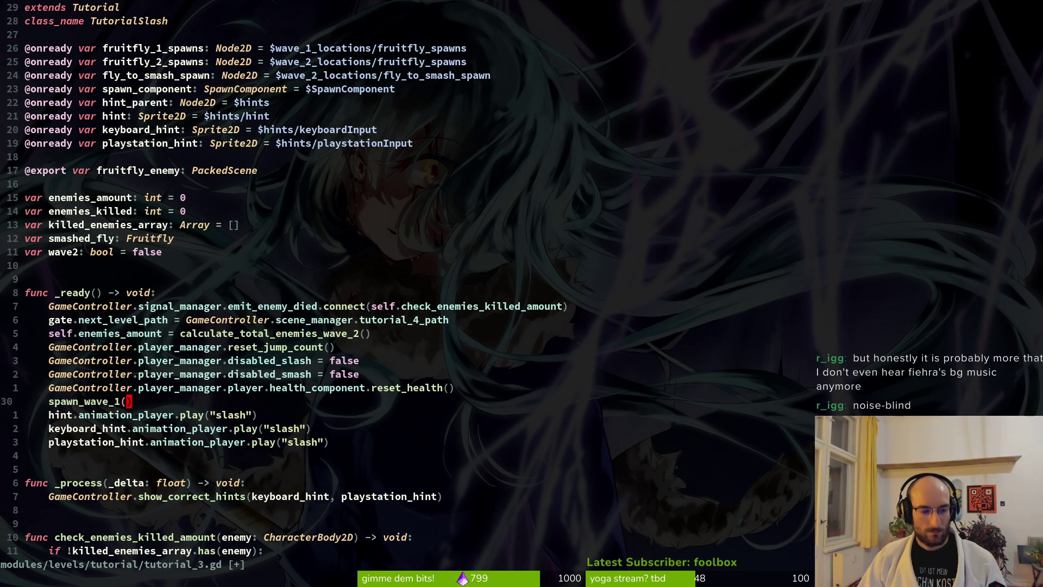
key("k")
key("l")
key("l")
type("j0ke")
key("BackSpace")
key("Escape")
key("e")
key("l")
key("w")
key("w")
key("w")
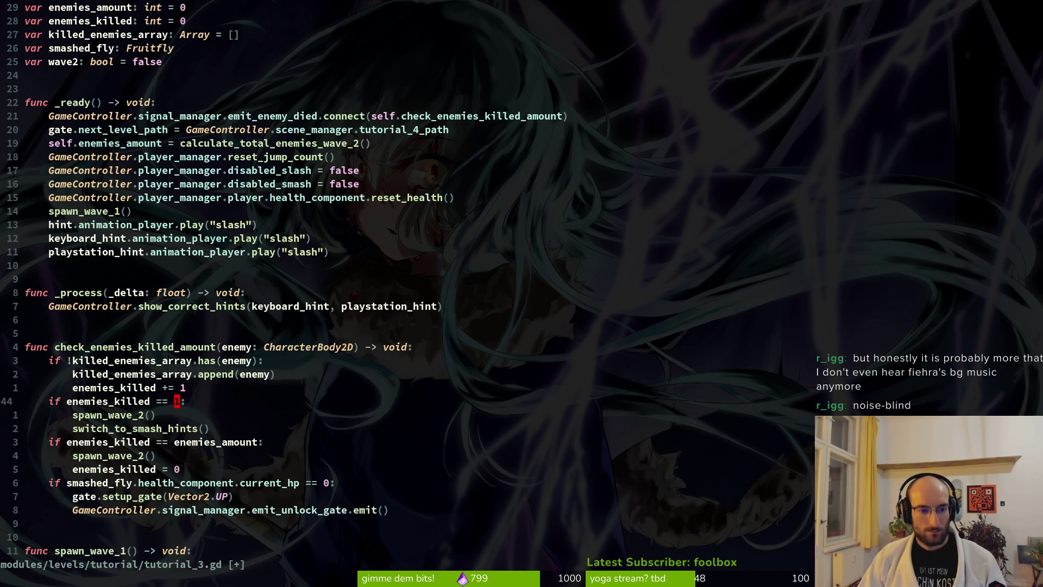
type("illed == 1 and ")
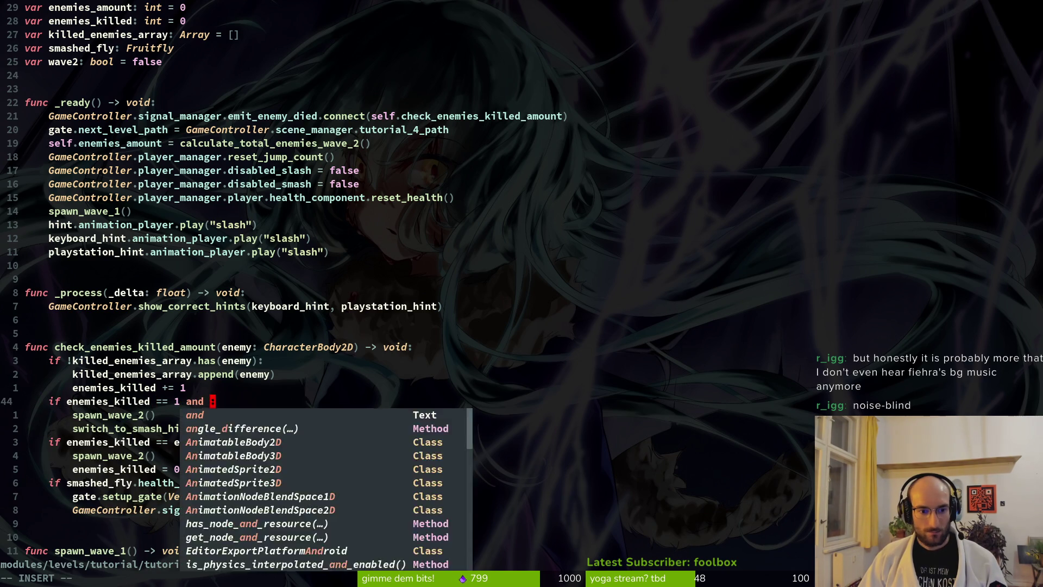
type("wave2")
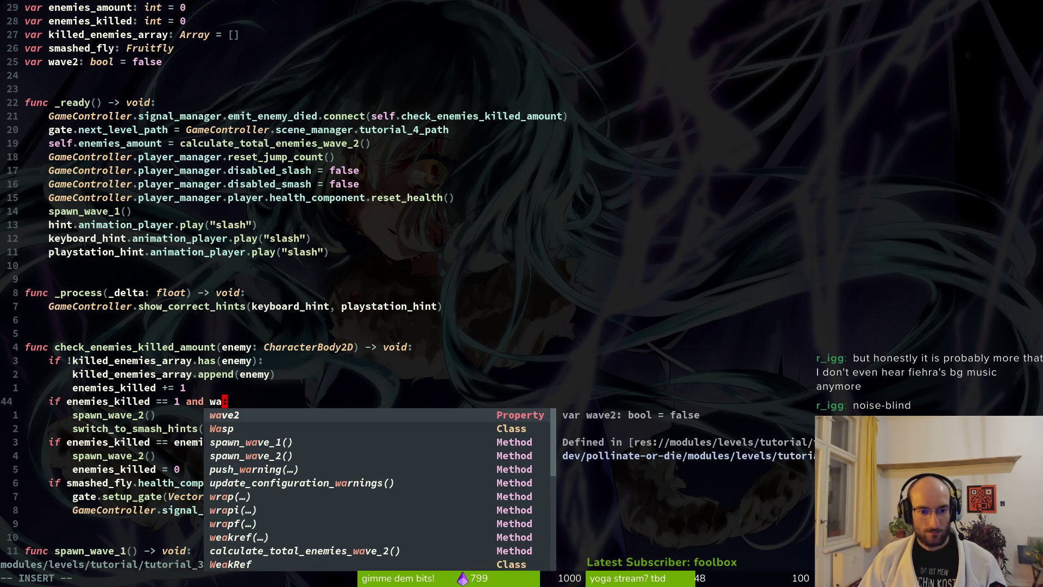
key("Escape")
- Negate the condition to !wave2, save tutorial_3.gd, and bring up OBS Studio
key("j")
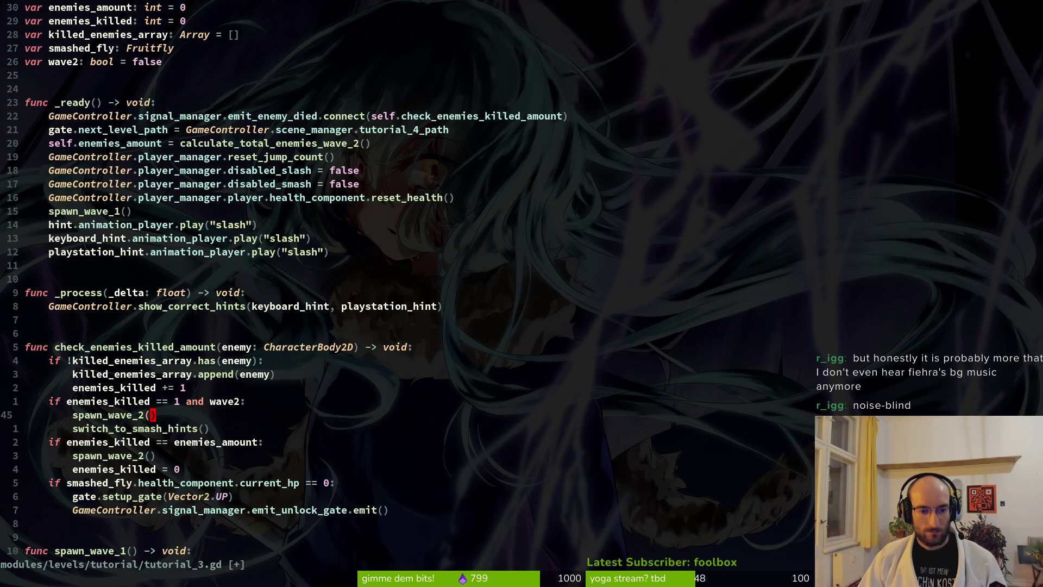
key("k")
type("i")
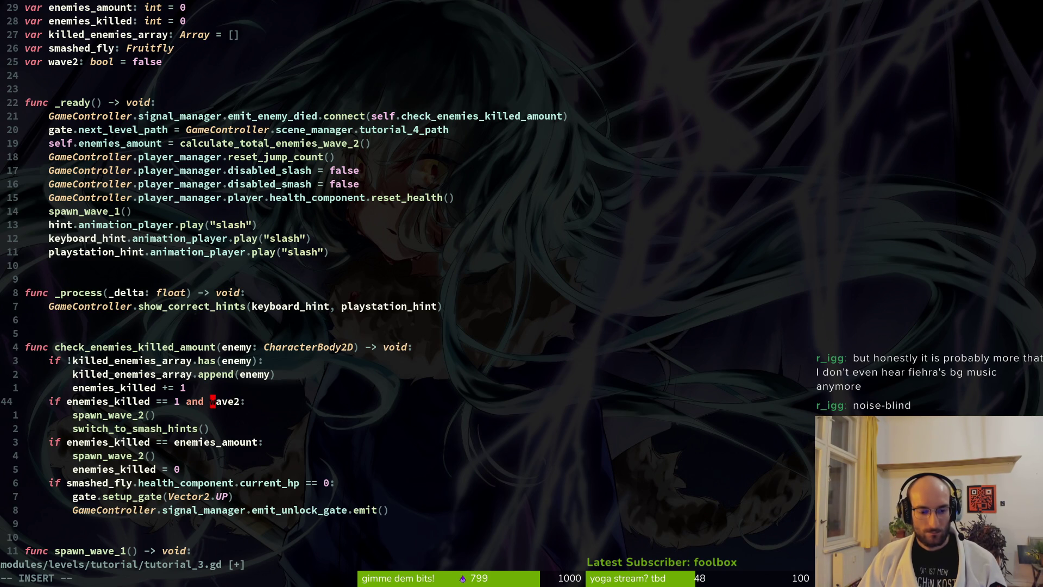
type("!")
key("Escape")
type(":w")
key("Return")
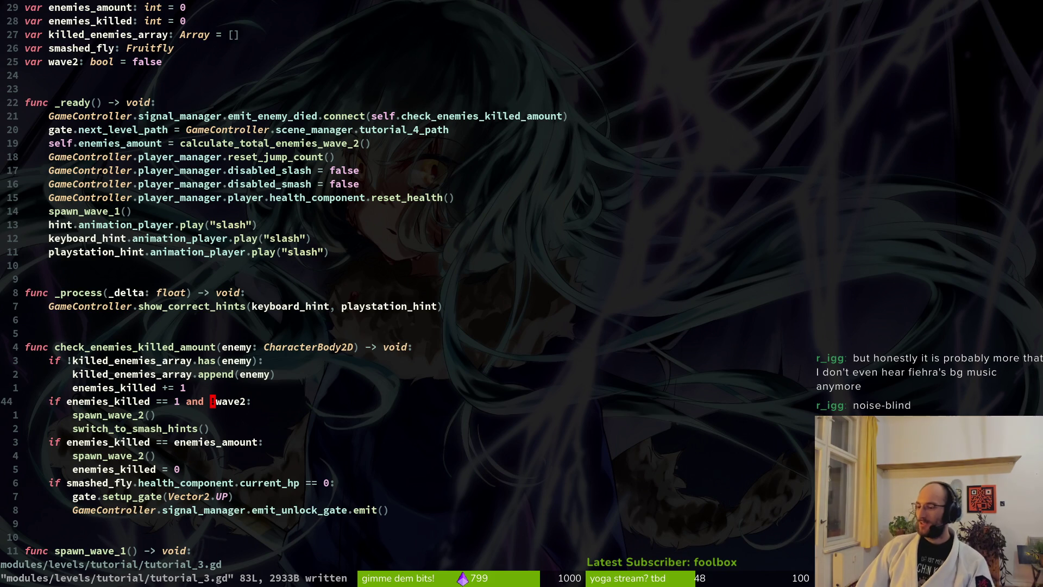
type("!")
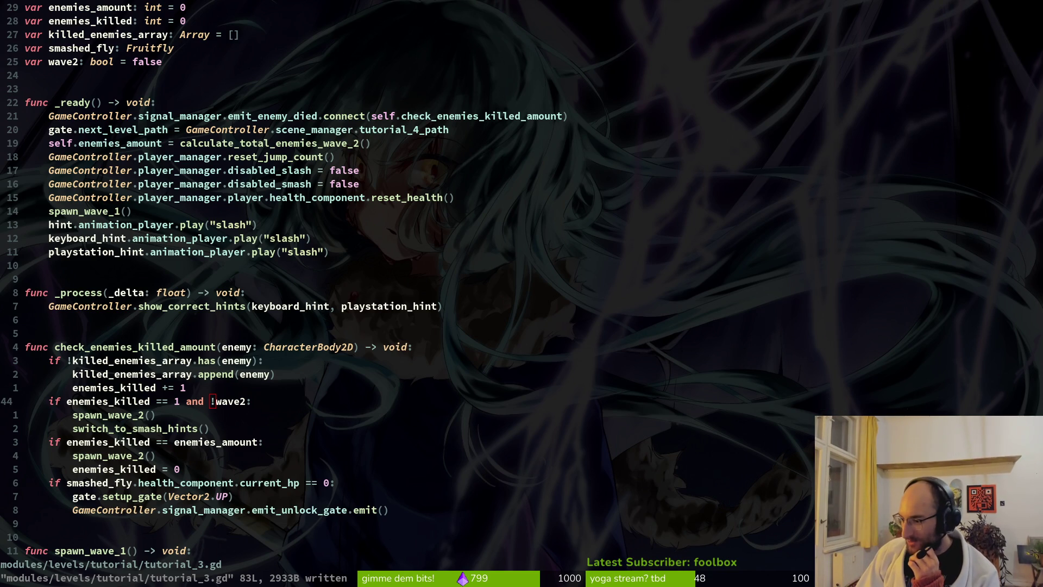
key("super+2")
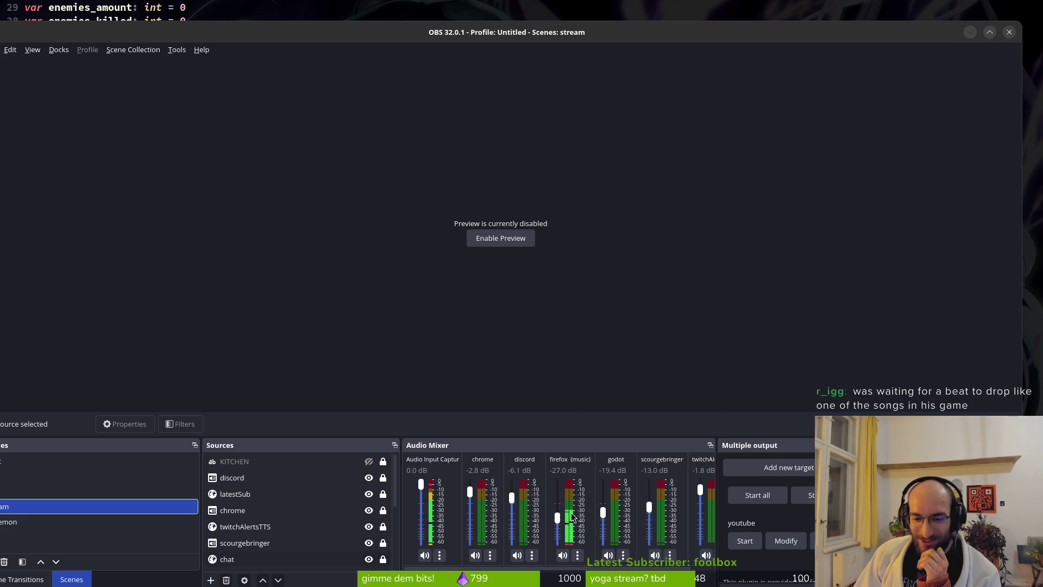
- Move the OBS window to the top of the screen and return to the code
mouse_move(410, 28)
left_mouse_down()
mouse_move(551, 38)
mouse_move(442, 5)
mouse_move(463, 6)
left_mouse_up()
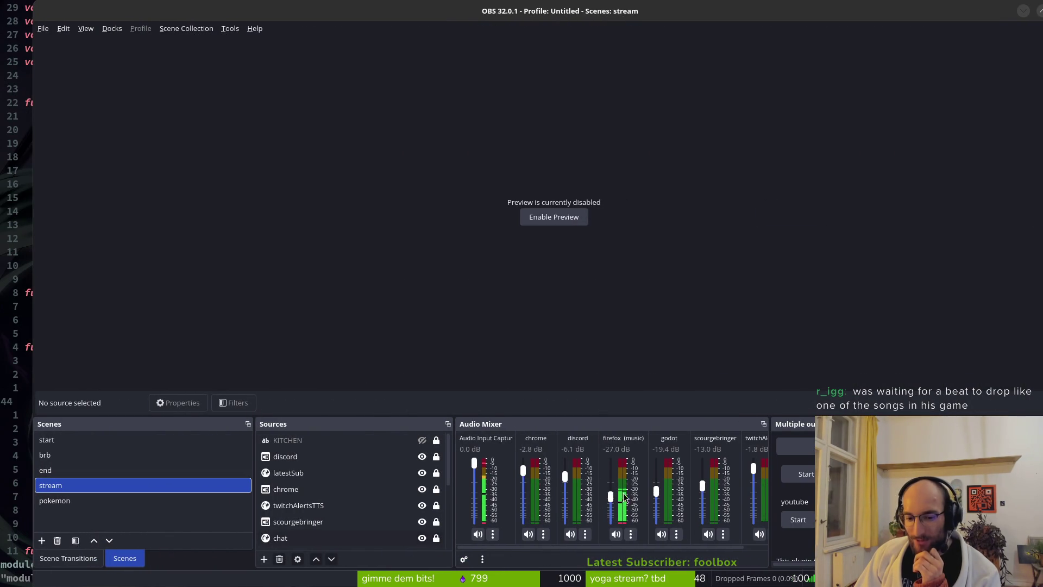
key("alt+Tab")
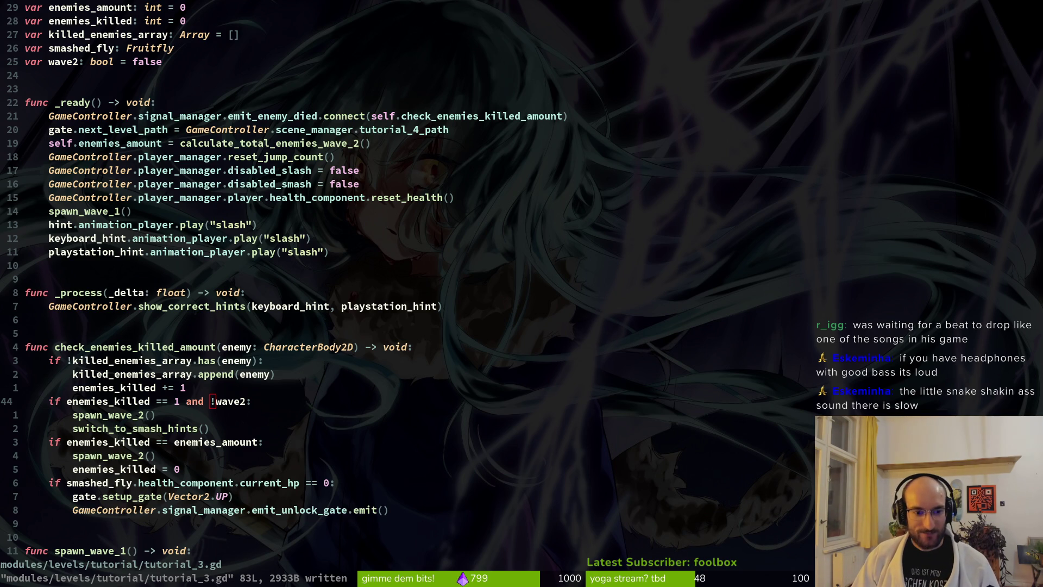
left_click(299, 406)
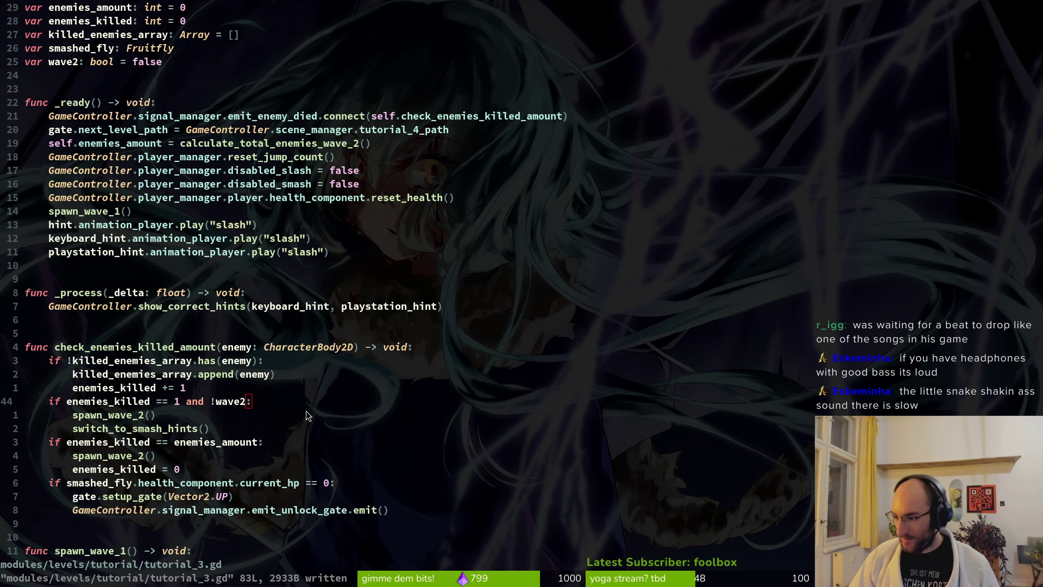
key("alt+Tab")
key("F5")
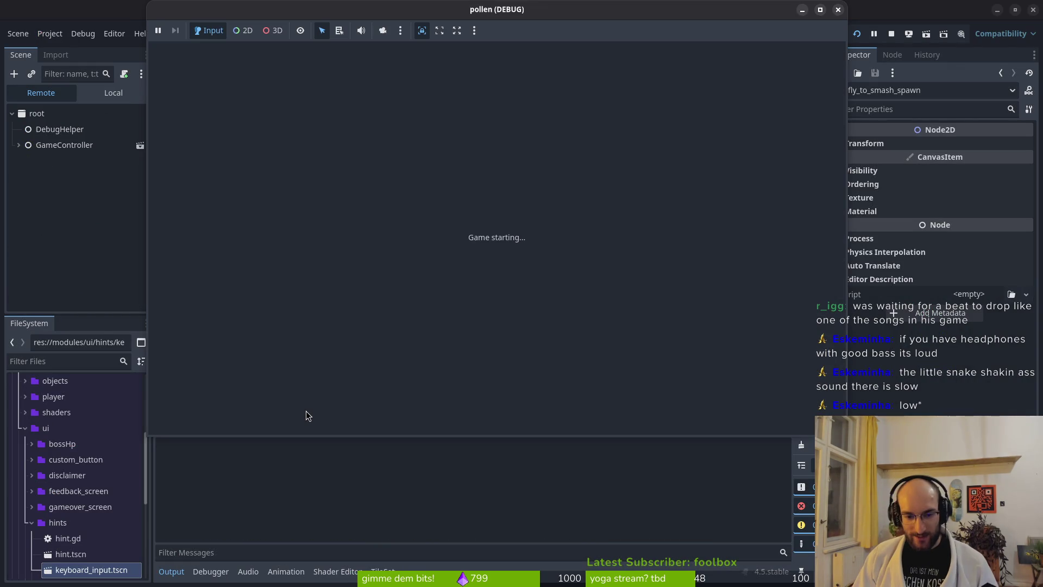
key("Return")
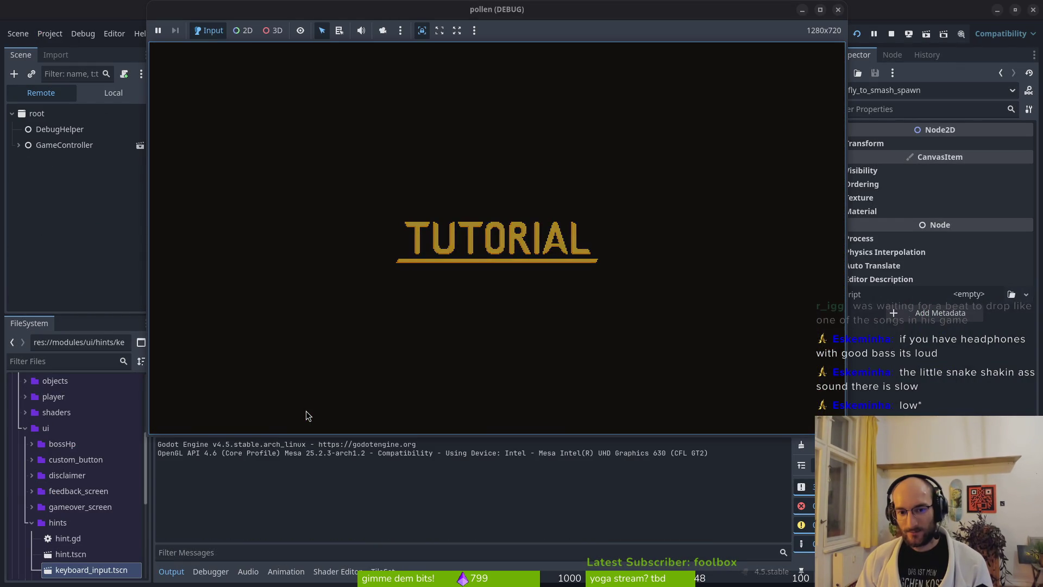
key("Up")
key("Right")
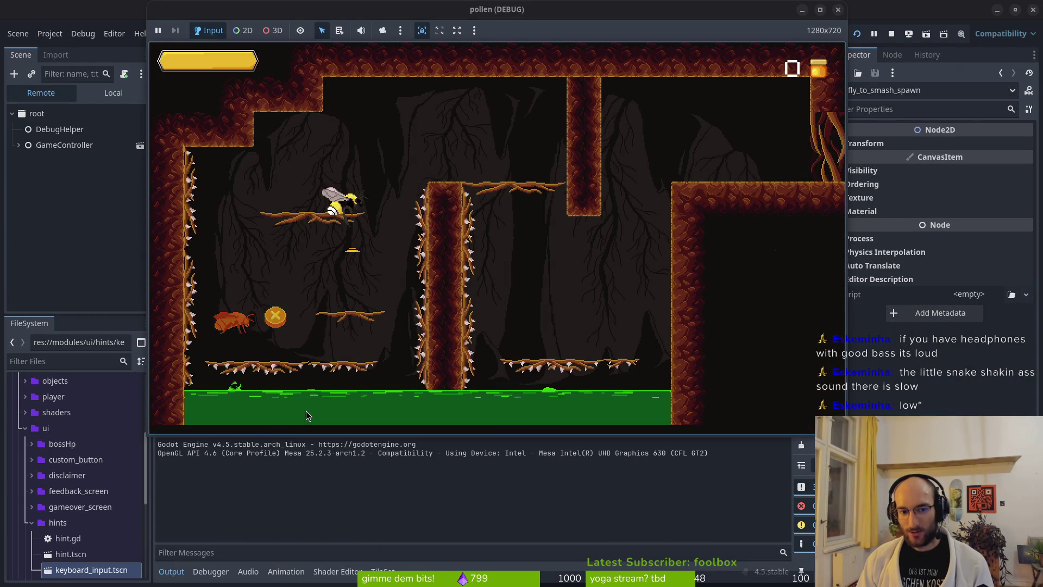
key("Right")
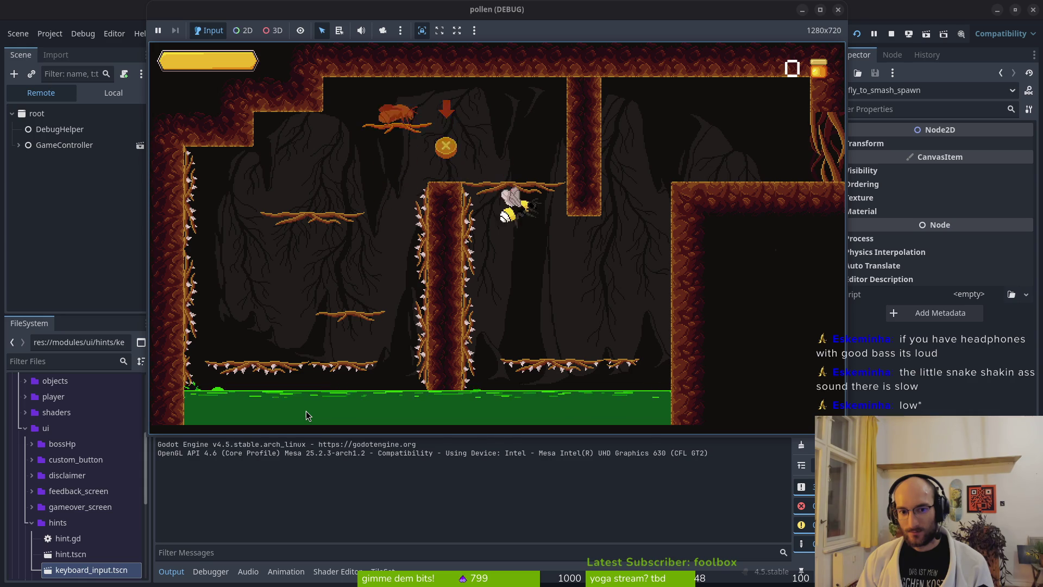
key("Right")
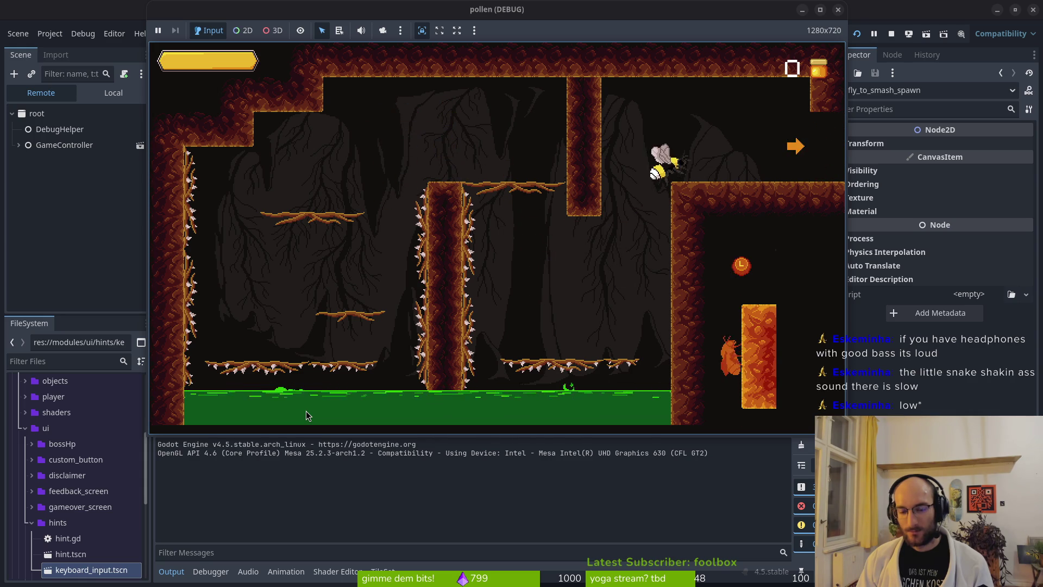
key("Right")
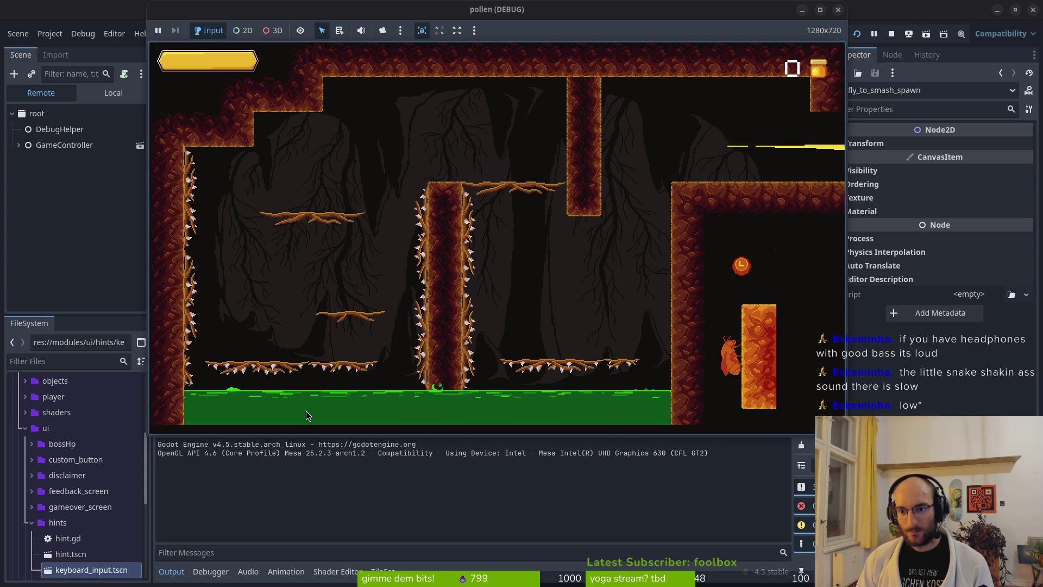
key("Right")
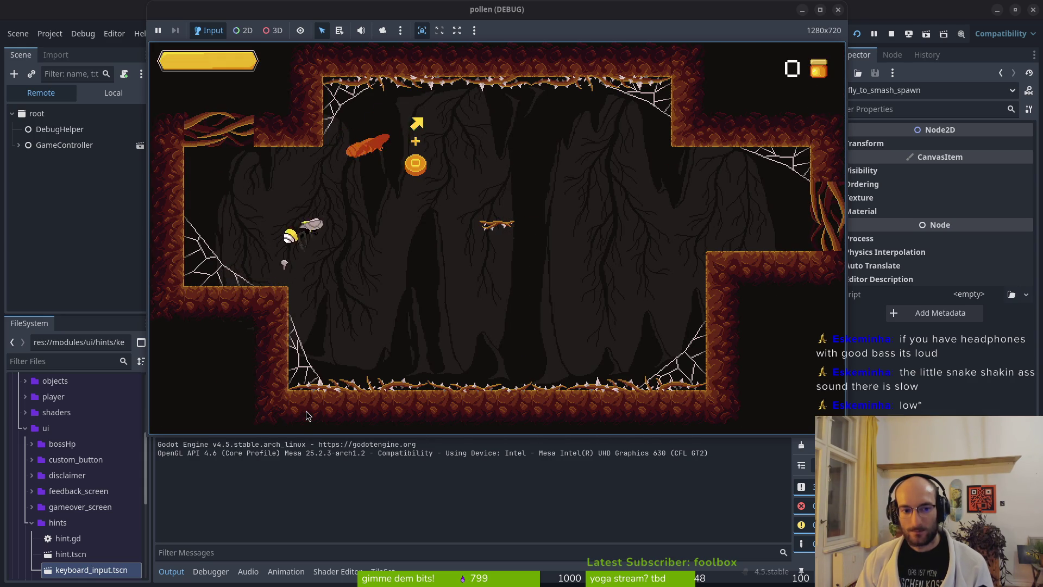
key("Right")
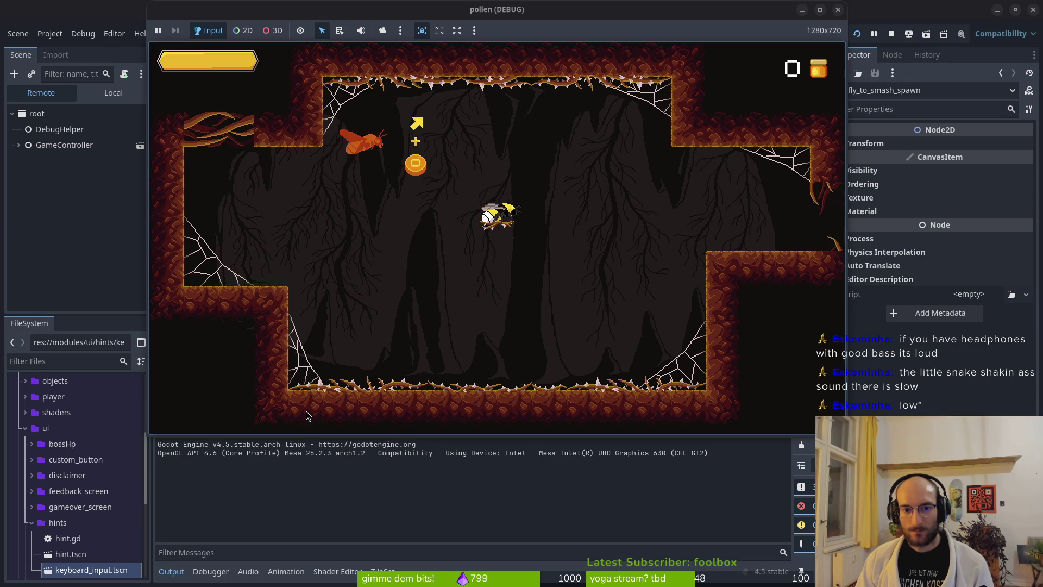
key("Right")
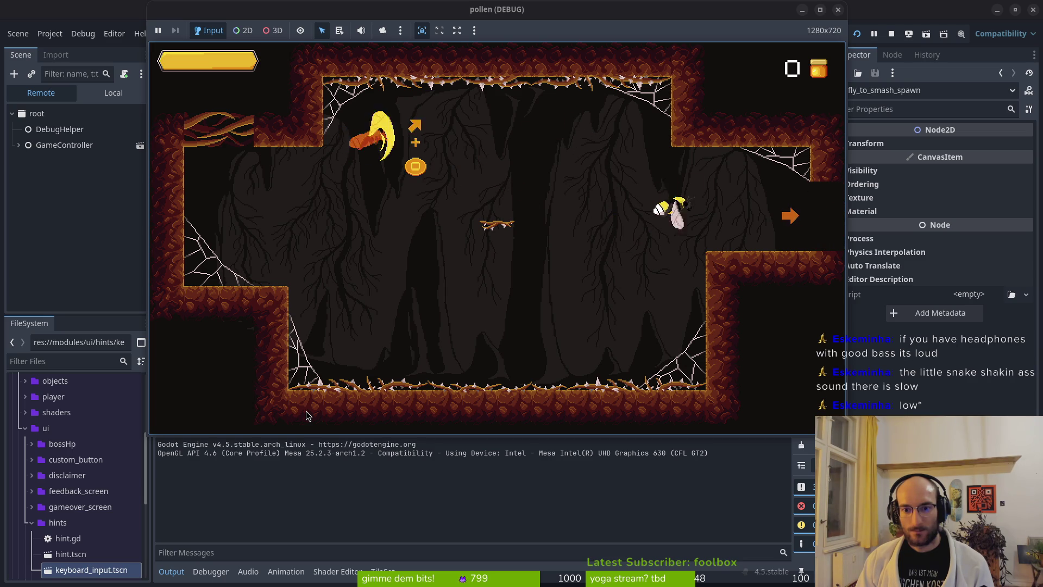
key("Right")
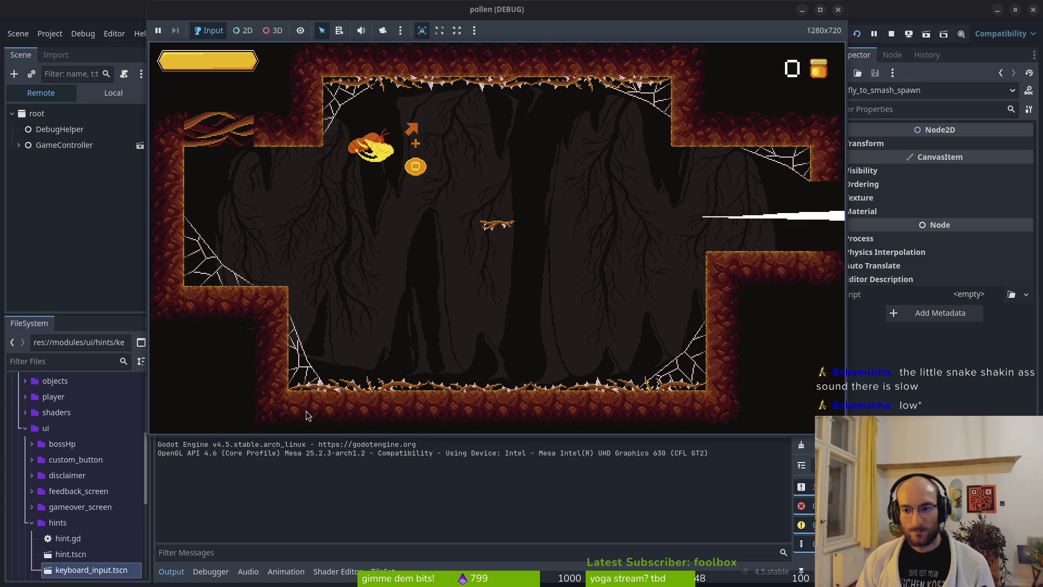
key("Down")
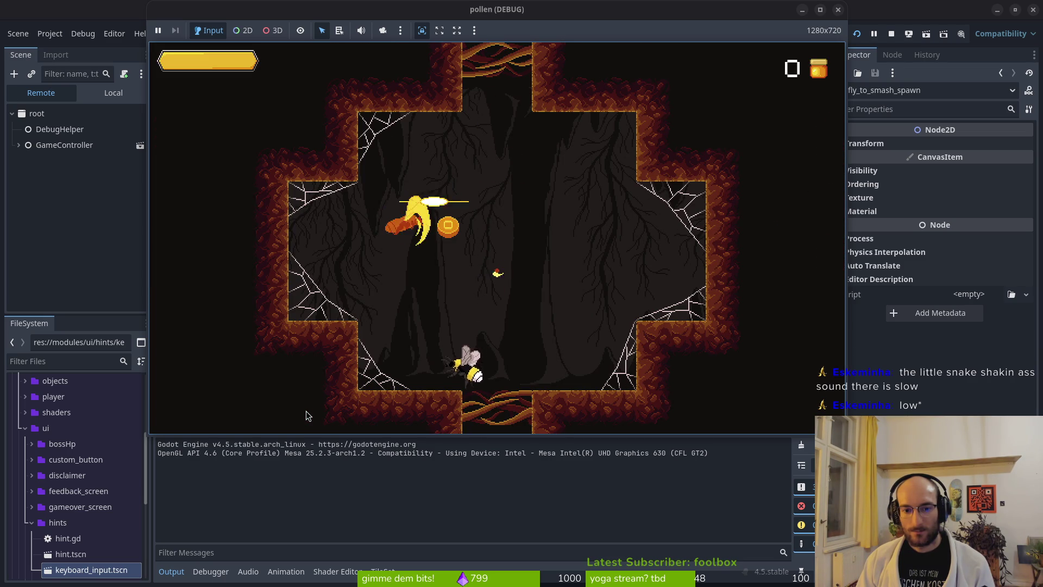
key("Up")
key("Down")
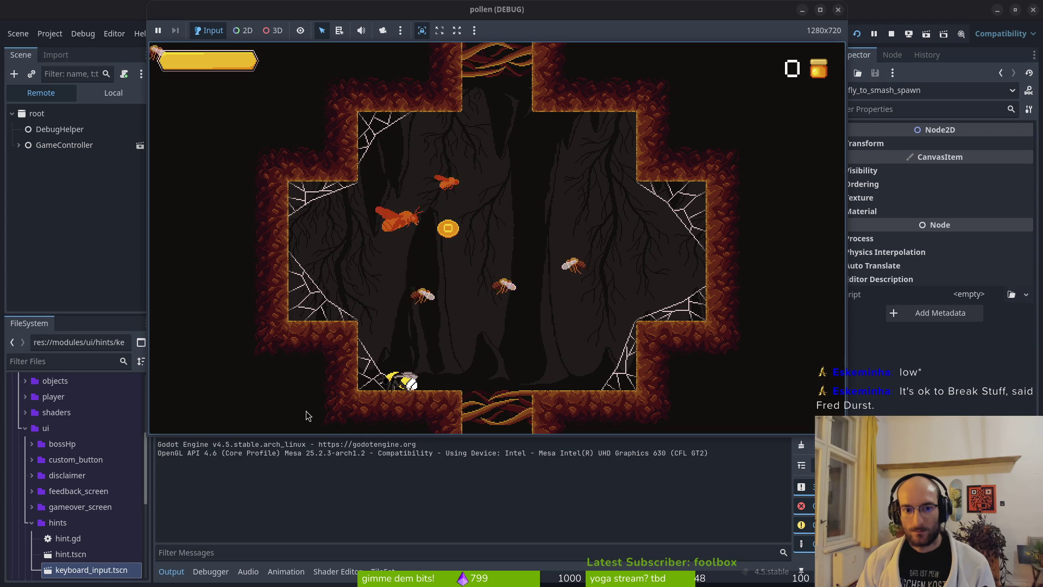
key("Up")
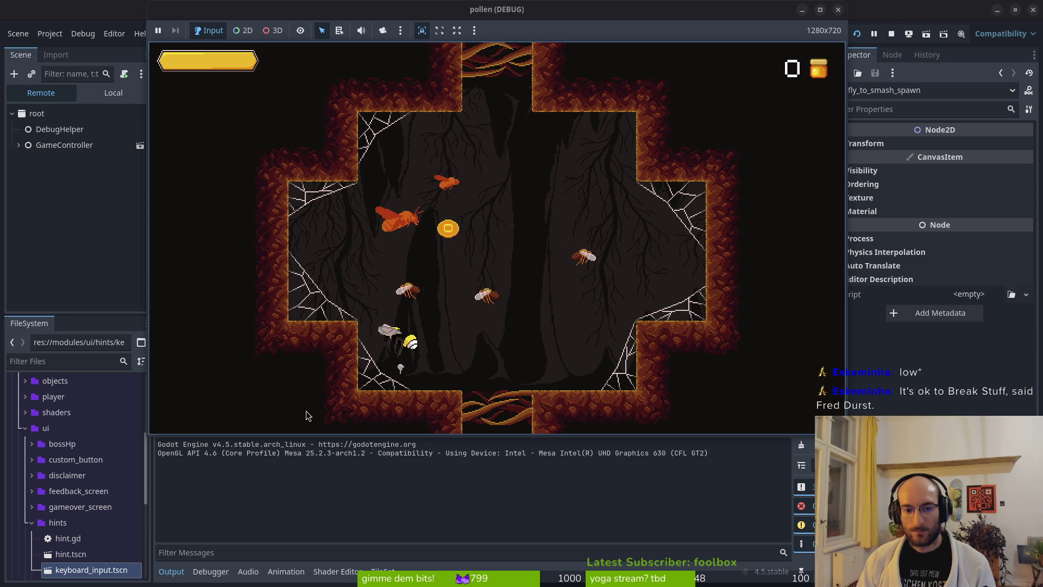
key("Down")
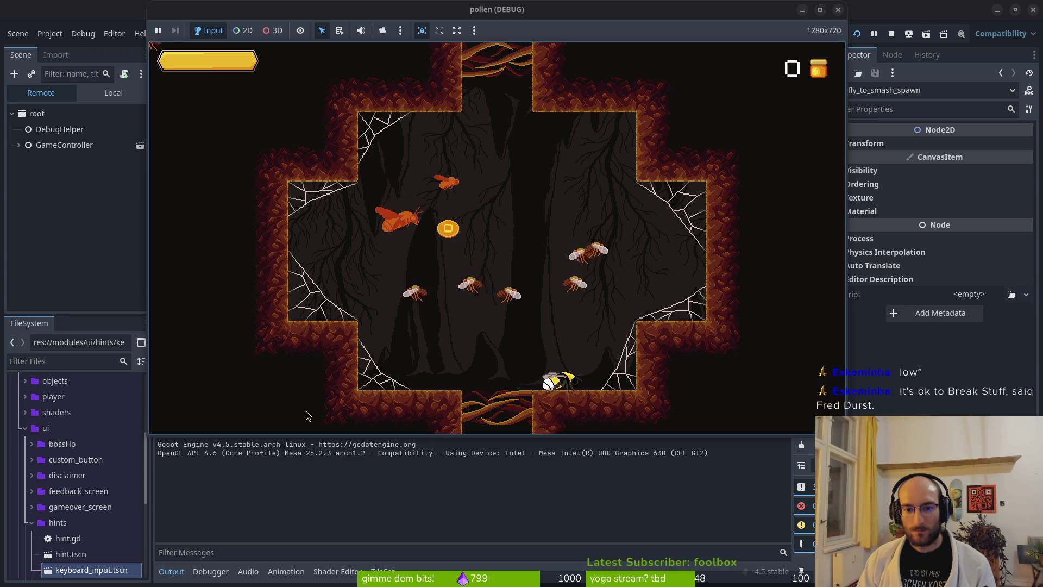
key("Up")
key("Down")
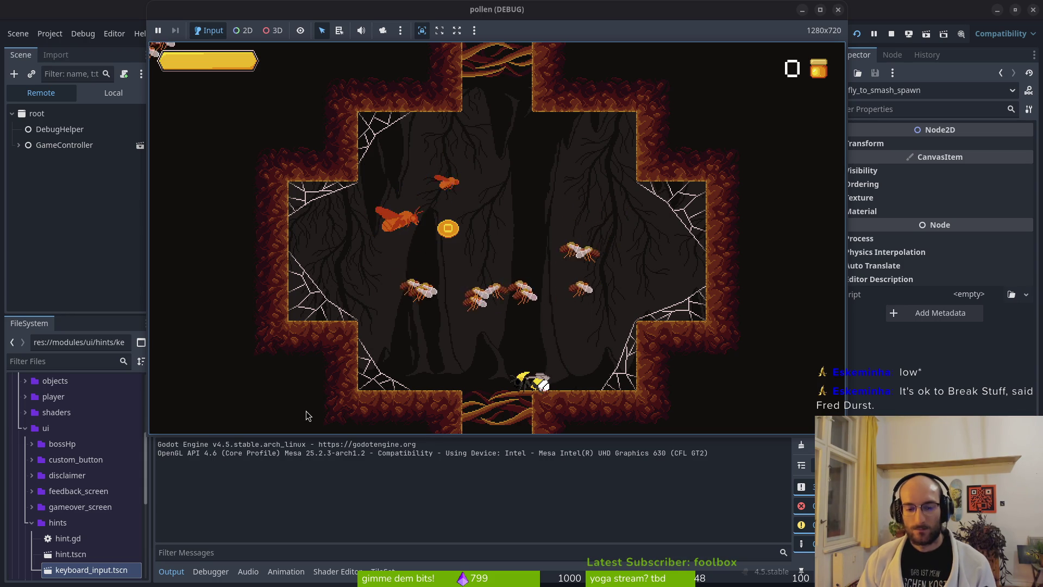
left_click(893, 35)
key("alt+Tab")
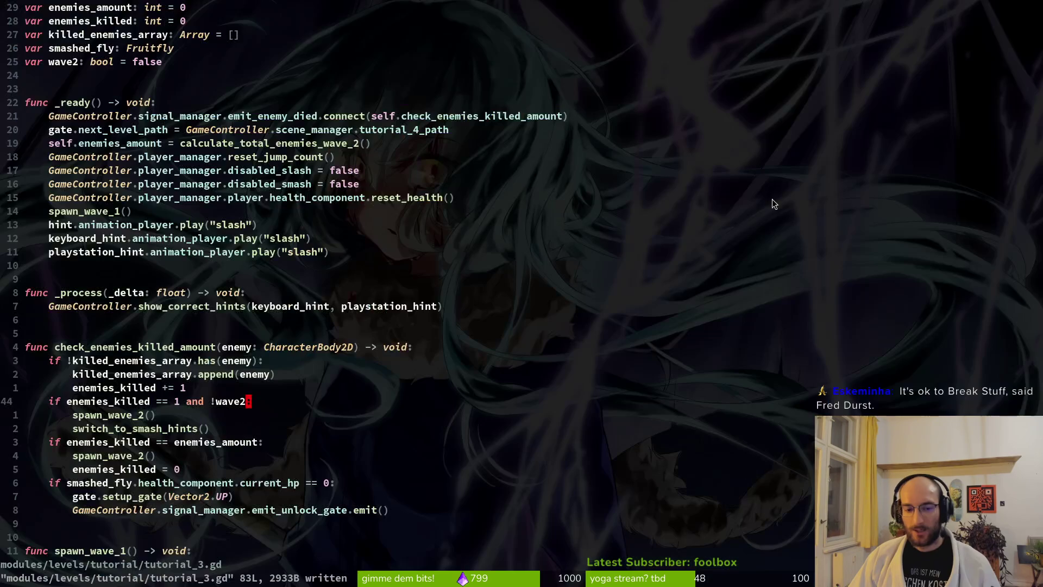
- Add 'enemies_killed = 0' below the switch_to_smash_hints() call and save tutorial_3.gd
left_click(214, 391)
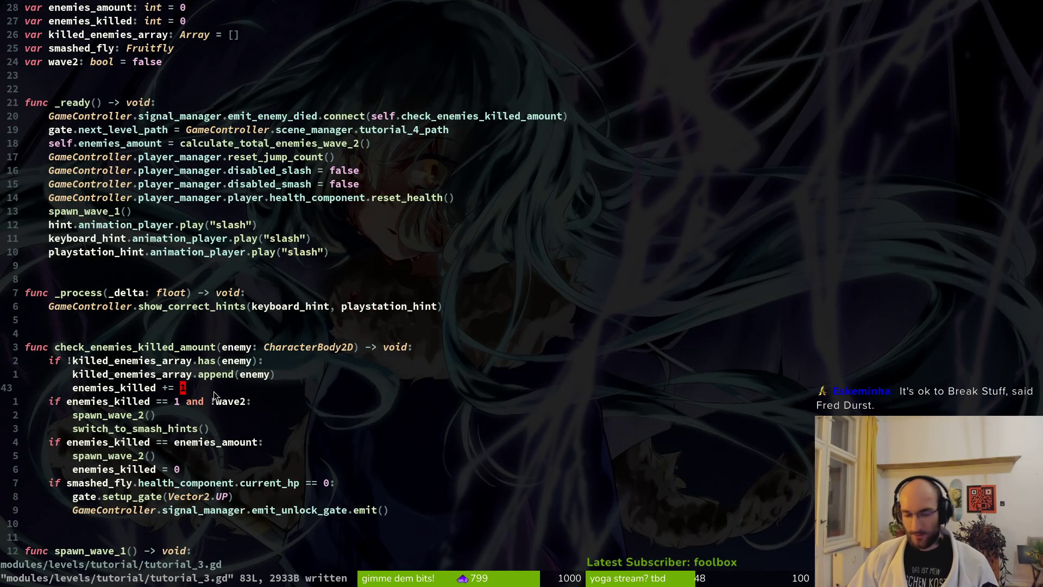
key("j")
key("j")
key("j")
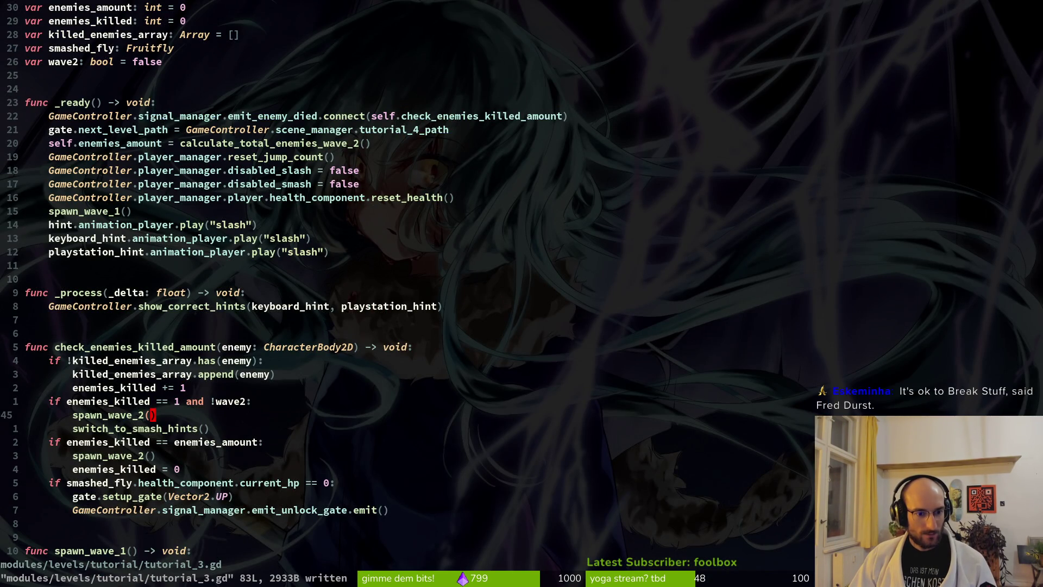
type("o")
type("enemies_killed")
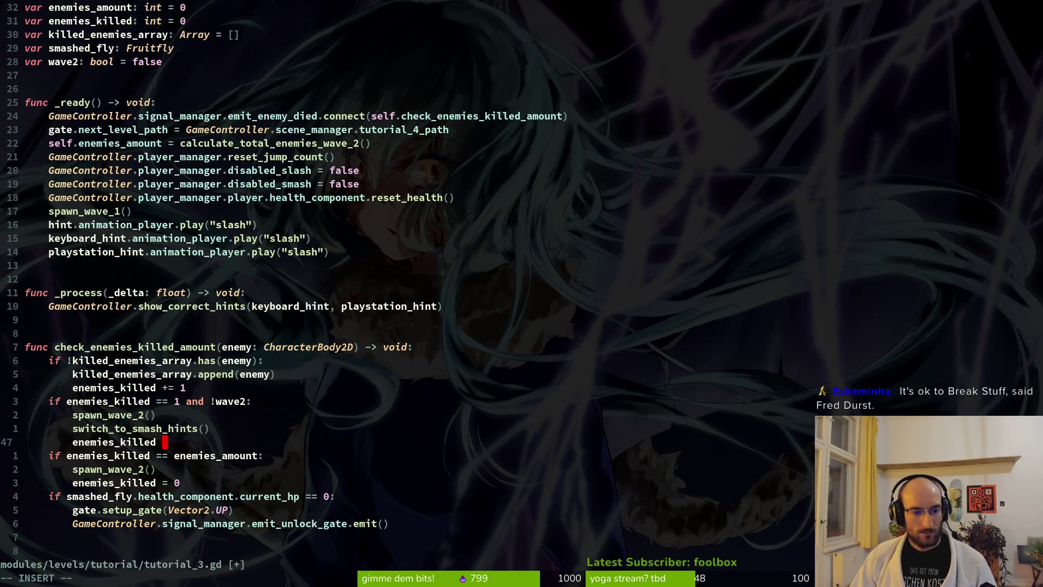
type(" = ")
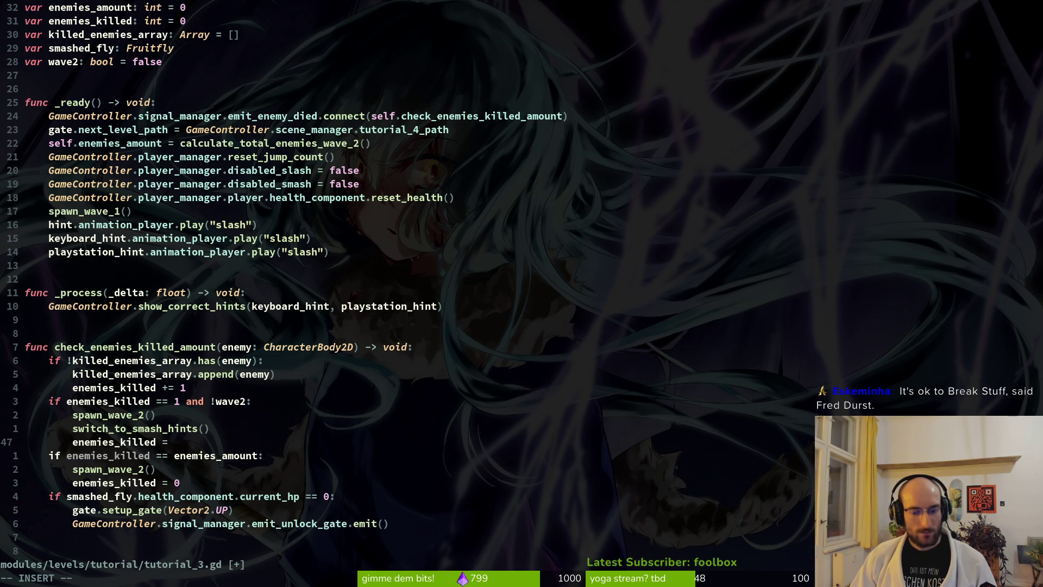
type("0")
key("Escape")
type(":w")
key("Return")
key("j")
key("j")
key("j")
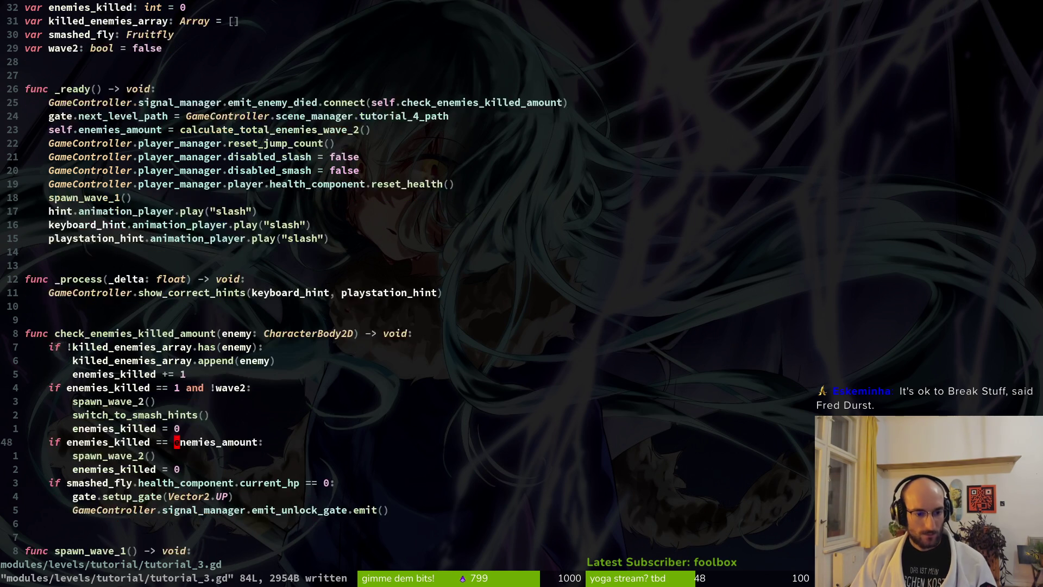
- Review the fly_to_smash_spawn spawn line at the end of spawn_wave_2
key("k")
key("k")
key("ctrl+d")
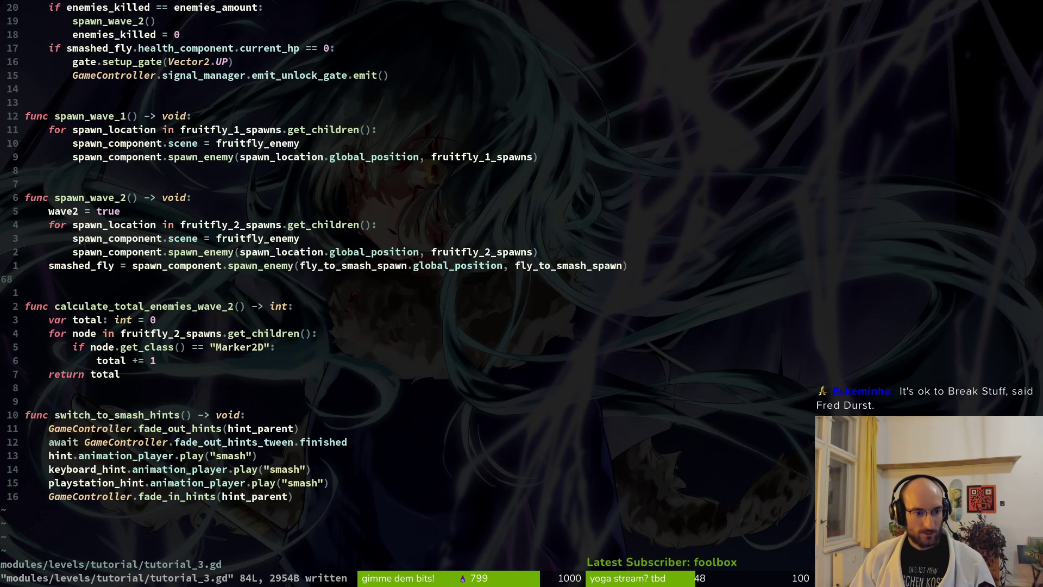
left_click_drag(56, 265, 624, 265)
left_click(547, 265)
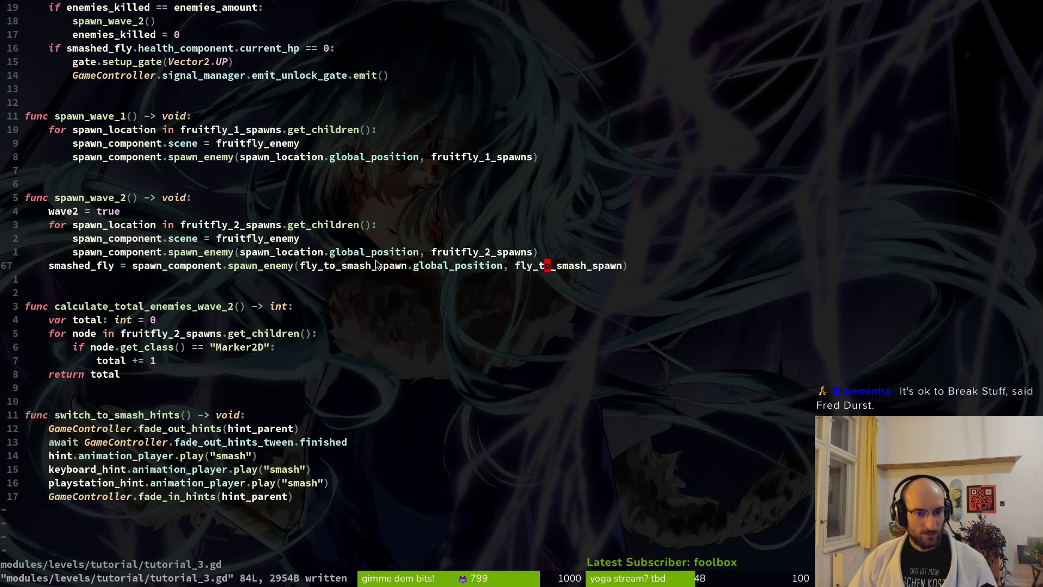
- Switch back to the Godot editor and expand fly_to_smash_spawn in the scene tree
key("alt+Tab")
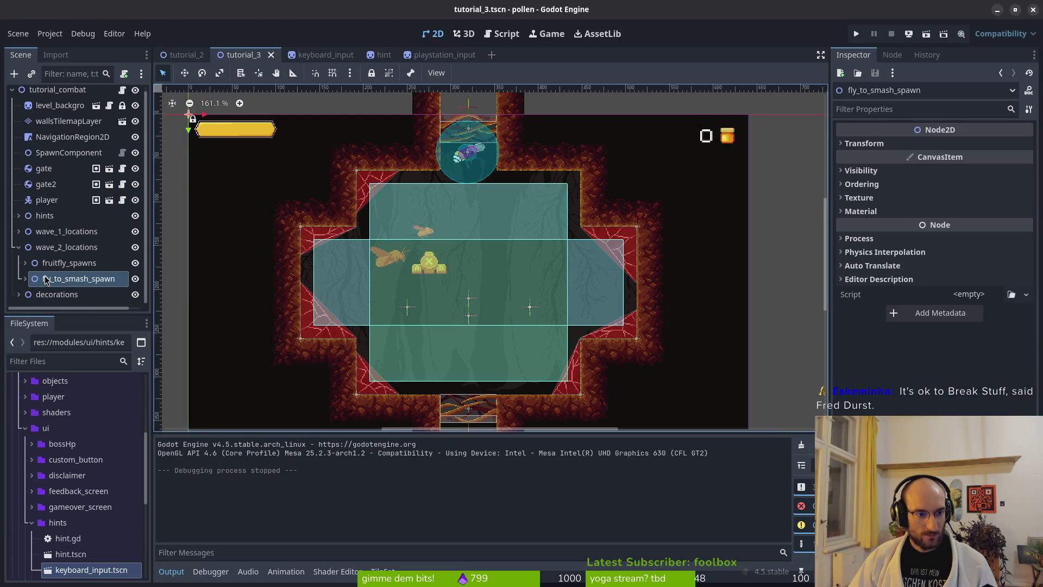
key("alt+Tab")
key("alt+Tab")
key("alt+Tab")
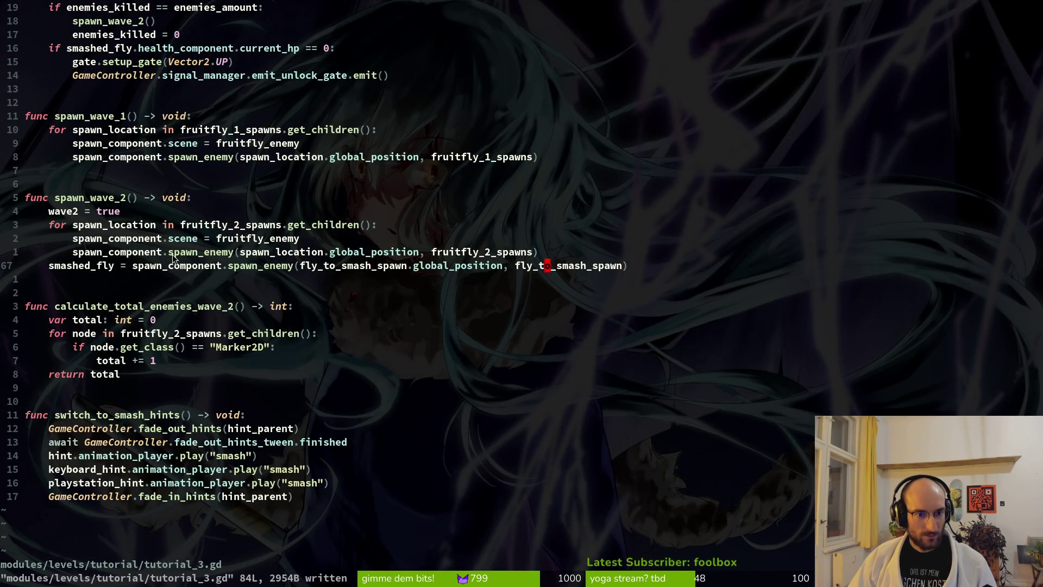
key("alt+Tab")
left_click(25, 278)
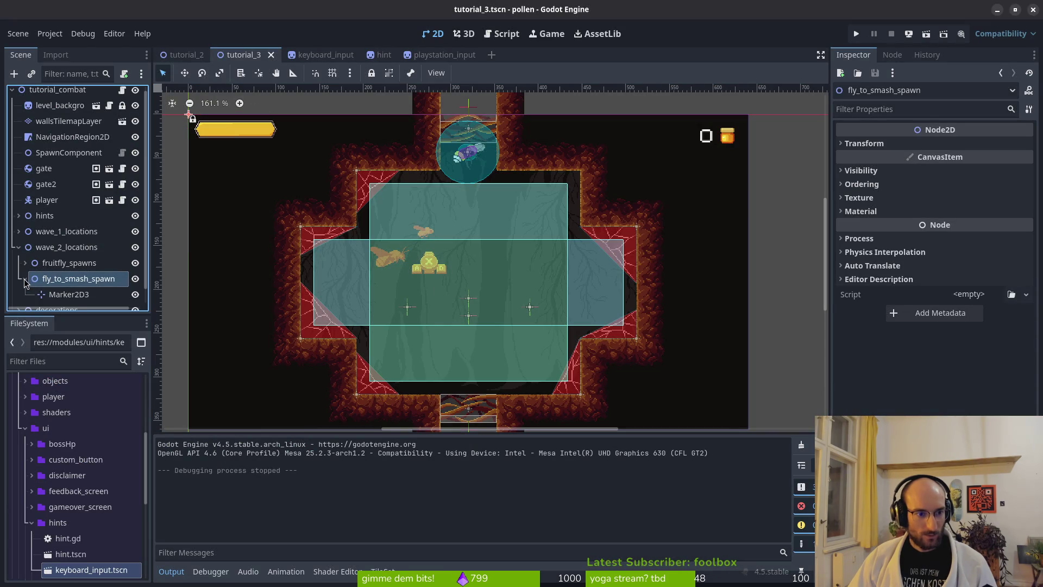
- Place Marker2D3 at position (320, 130), save tutorial_3.tscn, and run the game with F5
left_click(69, 294)
mouse_move(531, 303)
left_mouse_down()
mouse_move(478, 282)
mouse_move(493, 284)
mouse_move(486, 302)
mouse_move(449, 253)
mouse_move(471, 258)
mouse_move(468, 238)
left_mouse_up()
key("ctrl+z")
left_click(973, 174)
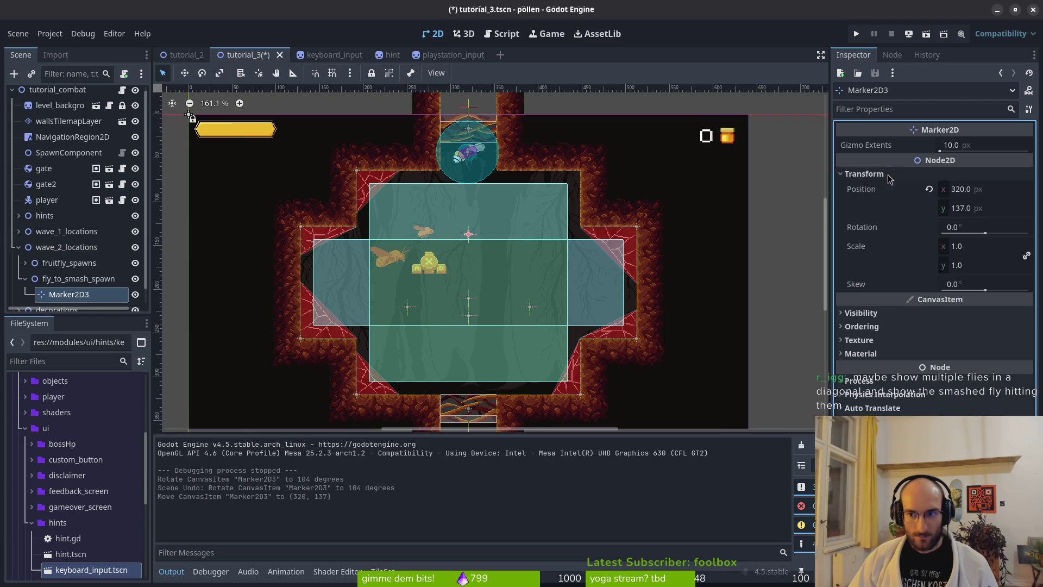
left_click(972, 174)
left_click(967, 173)
left_click(982, 209)
type("12")
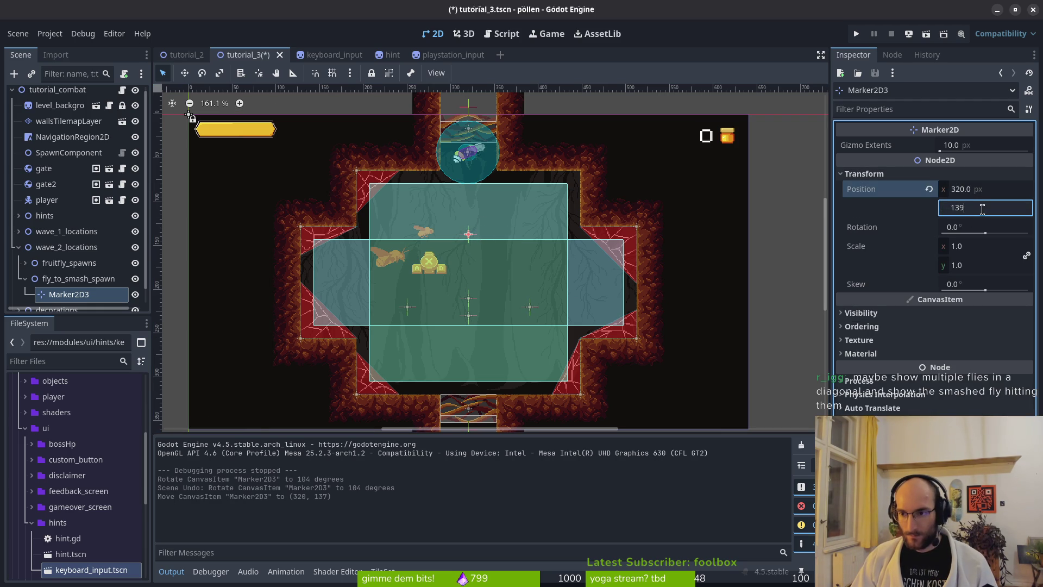
key("Return")
key("ctrl+s")
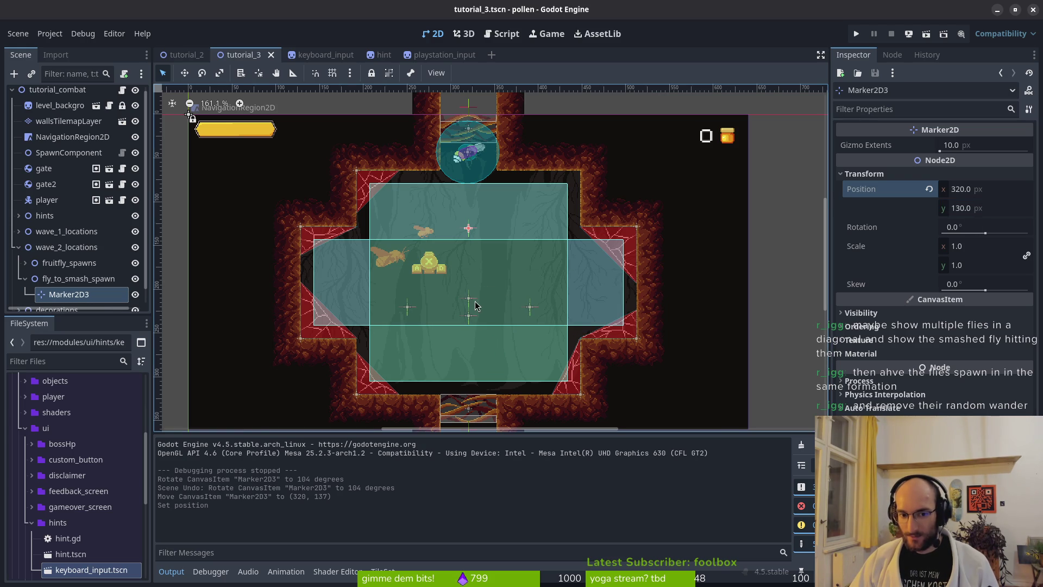
left_click(25, 278)
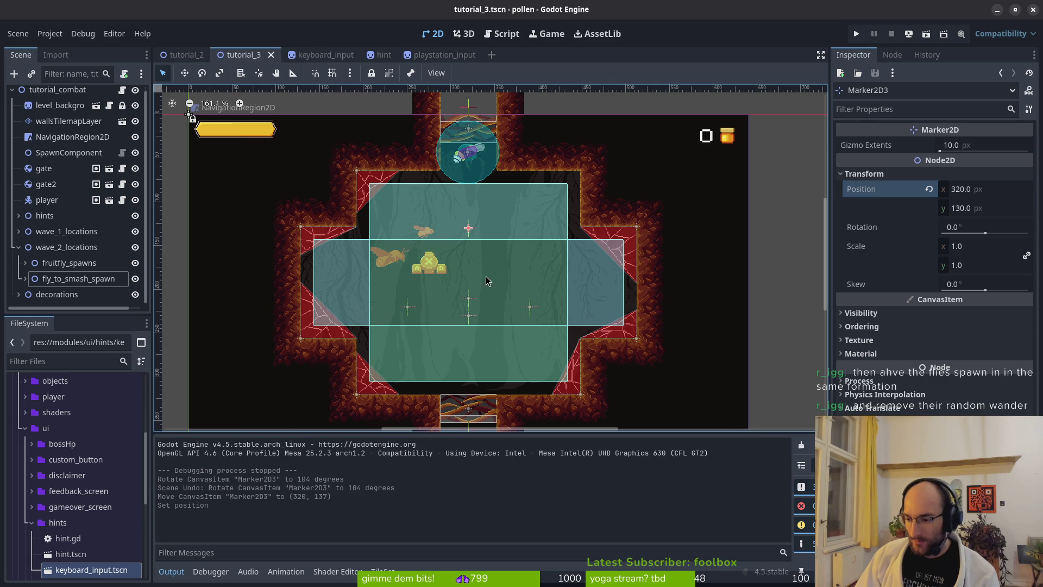
key("F5")
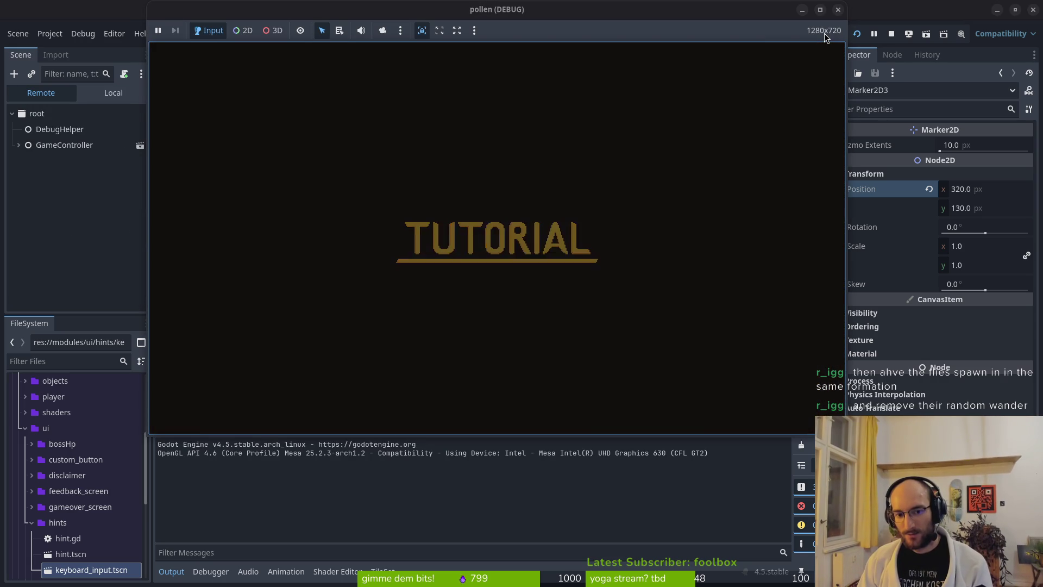
key("Up")
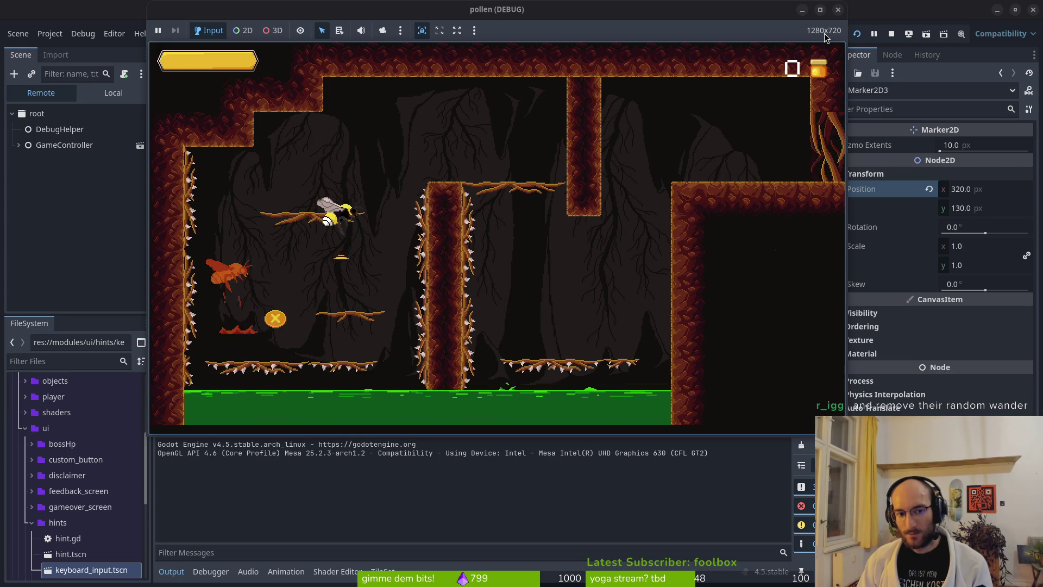
key("Right")
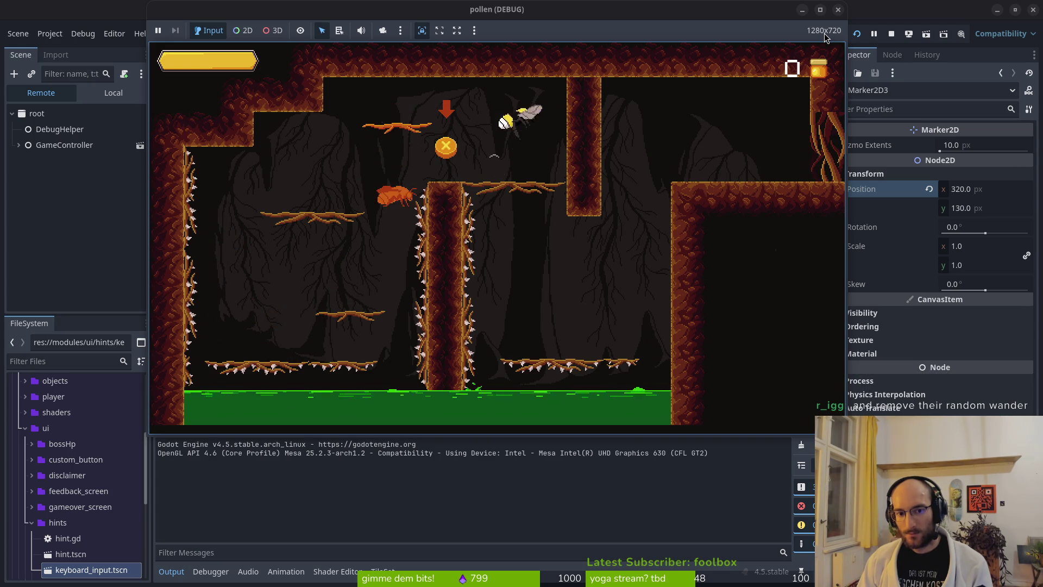
key("Right")
key("Up")
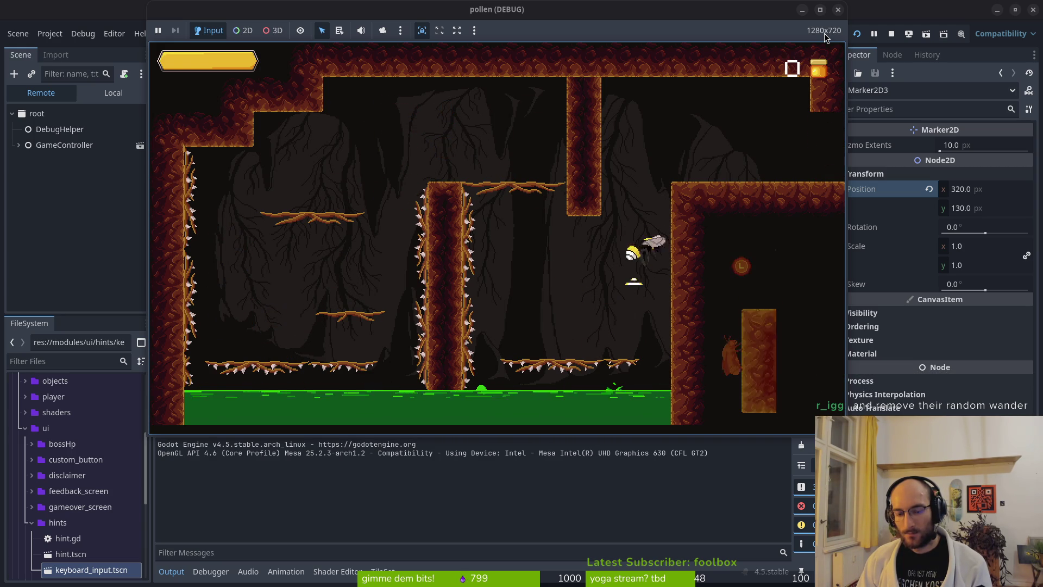
key("Right")
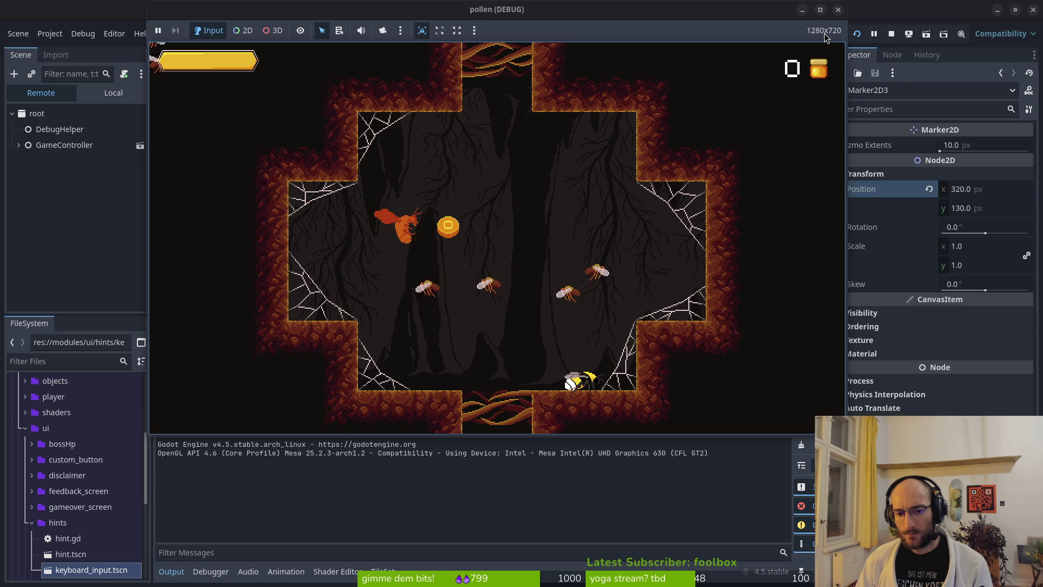
key("F8")
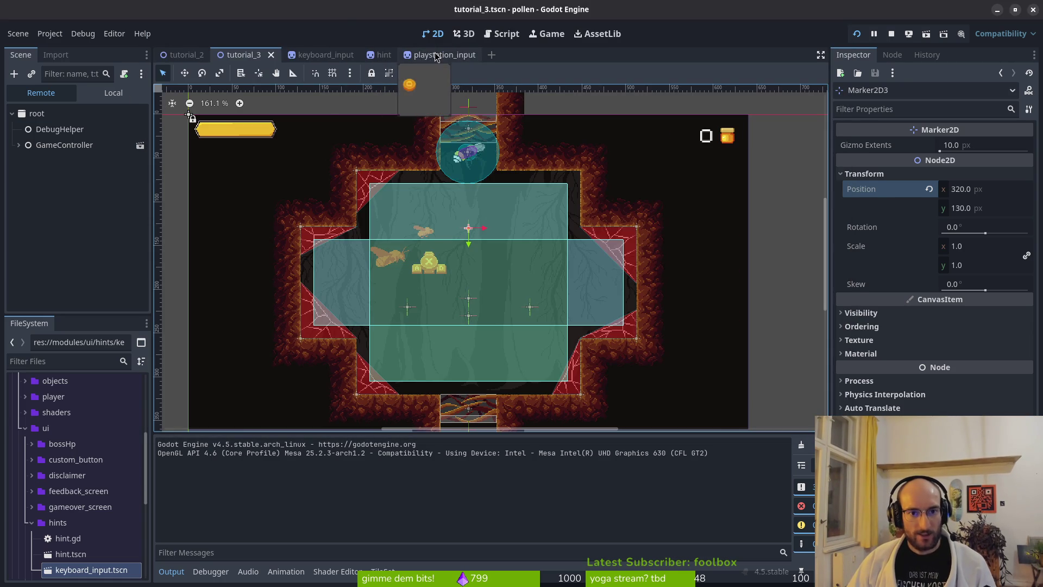
- Show the local scene tree and select Marker2D3 under fly_to_smash_spawn
left_click(113, 92)
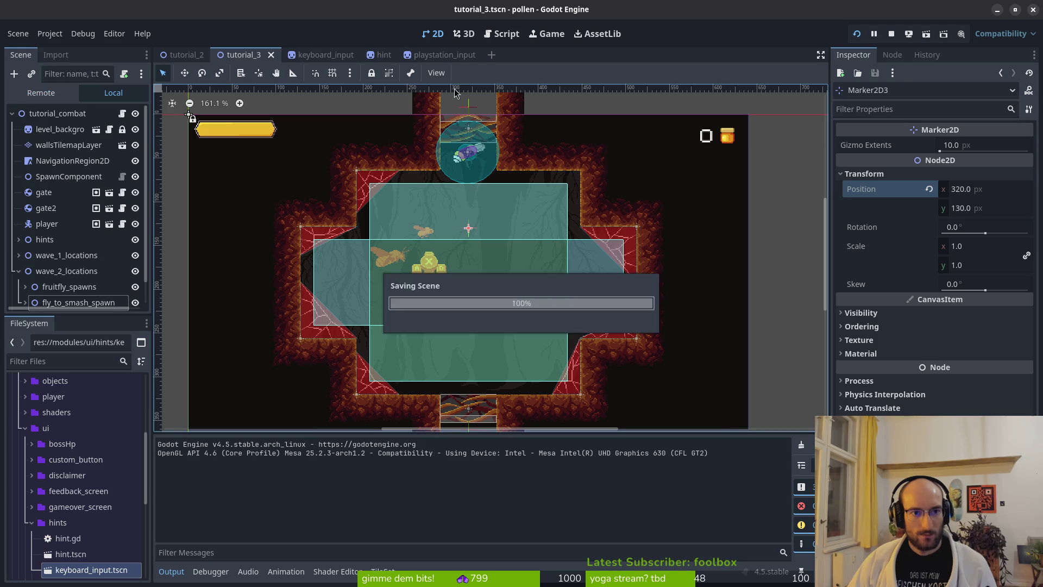
left_click(28, 306)
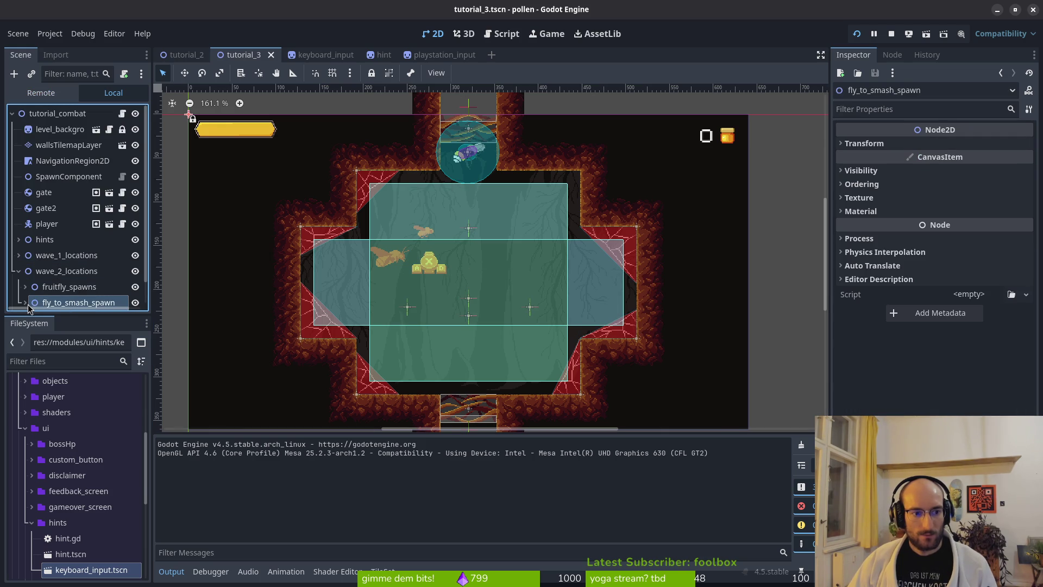
left_click(25, 302)
left_click(67, 278)
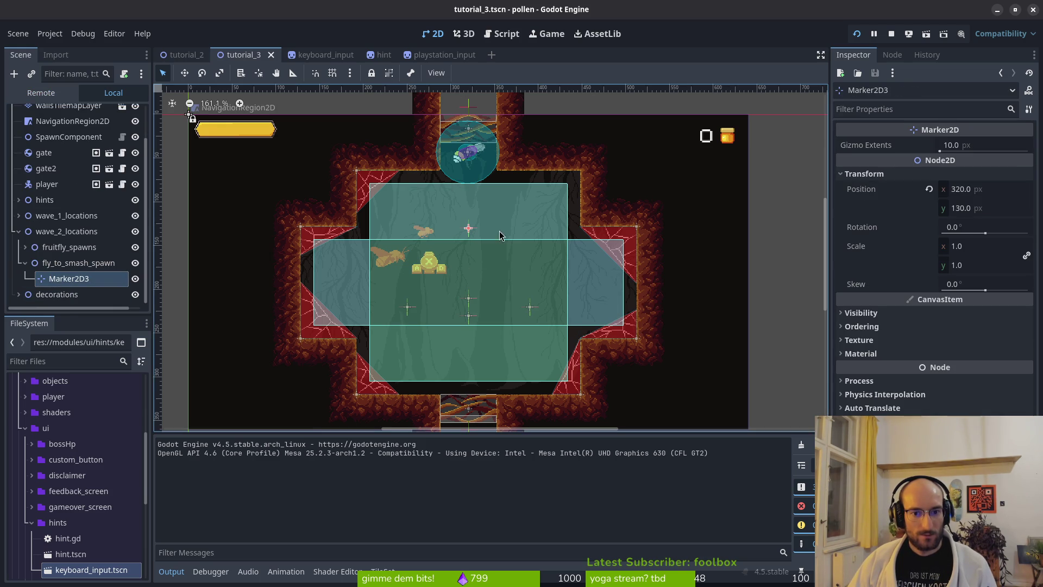
- Inspect the Marker2D2–Marker2D4 markers under fruitfly_spawns, then save and relaunch the game
scroll(383, 321, "up", 4)
left_click(25, 246)
scroll(70, 244, "down", 2)
left_click(71, 246)
left_click(73, 234)
left_click(73, 199)
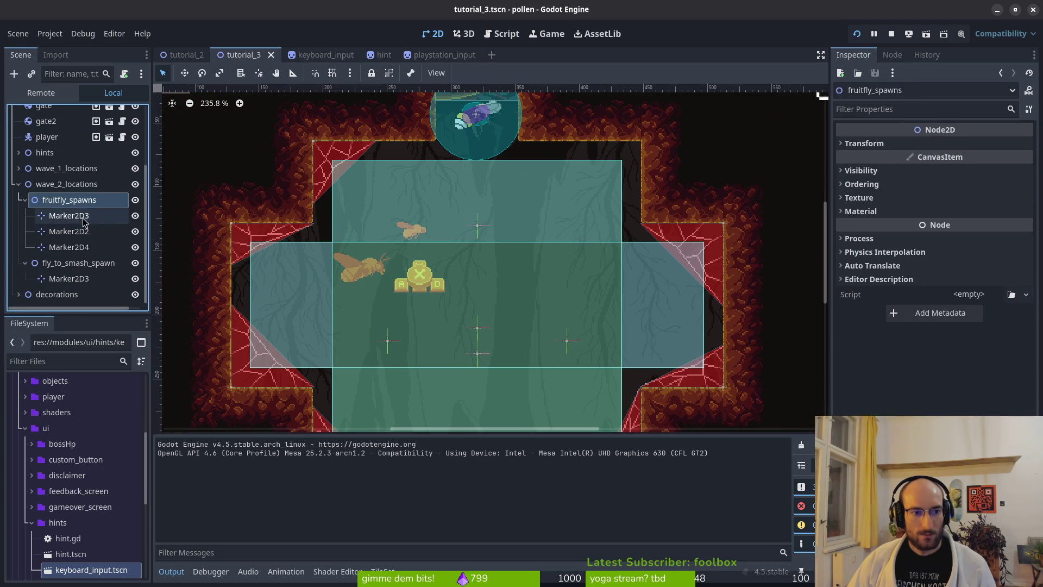
left_click(82, 220)
left_click(76, 247)
left_click(857, 33)
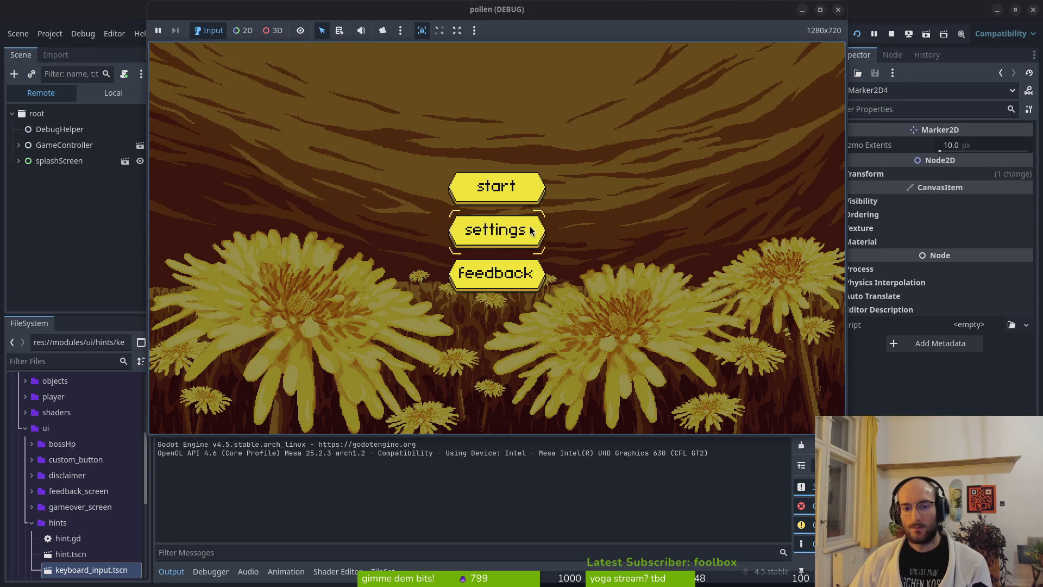
- Start the game from its menu, restarting the run twice
left_click(531, 231)
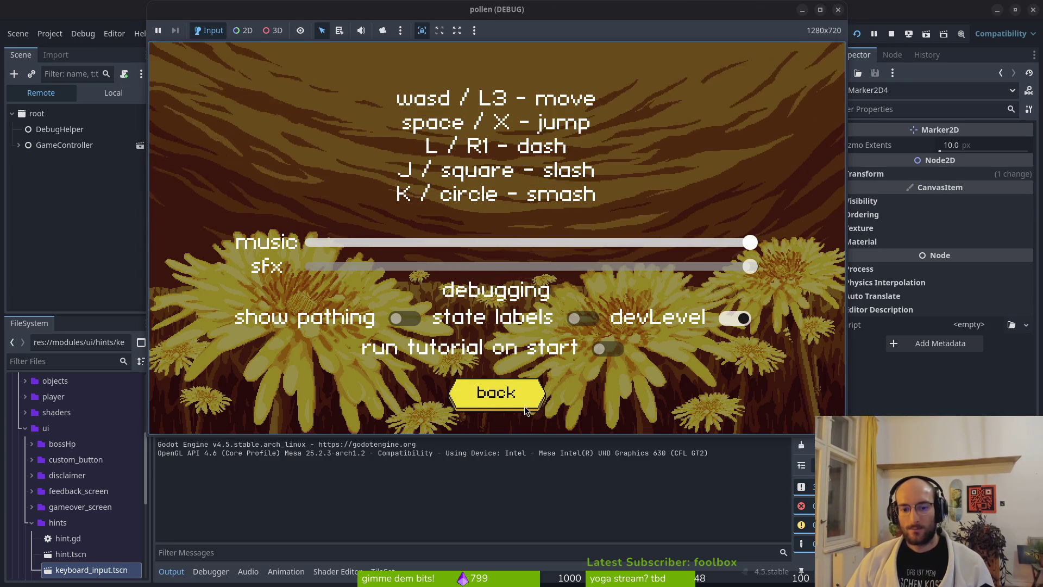
left_click(497, 394)
left_click(489, 187)
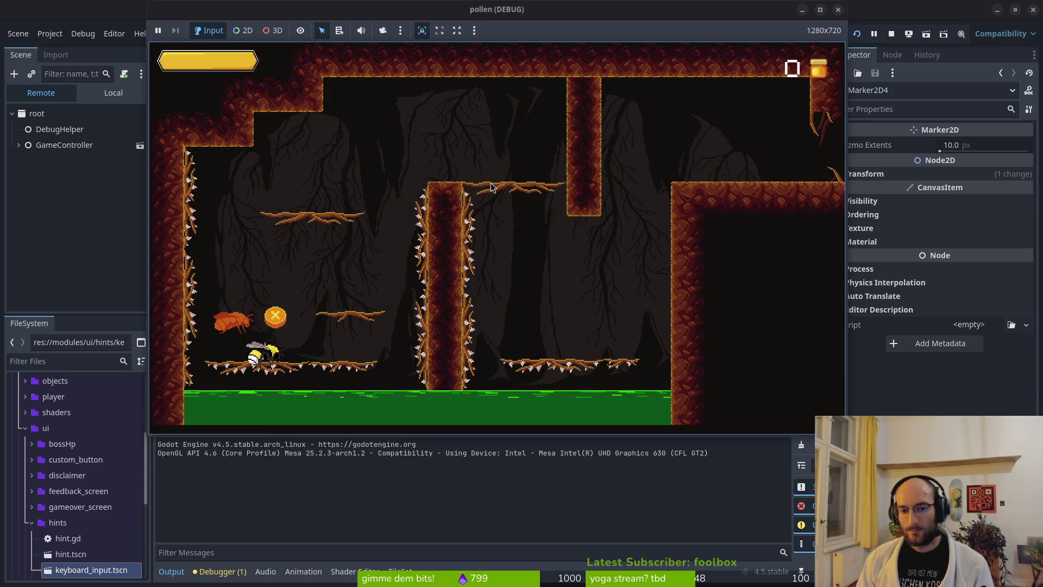
key("space")
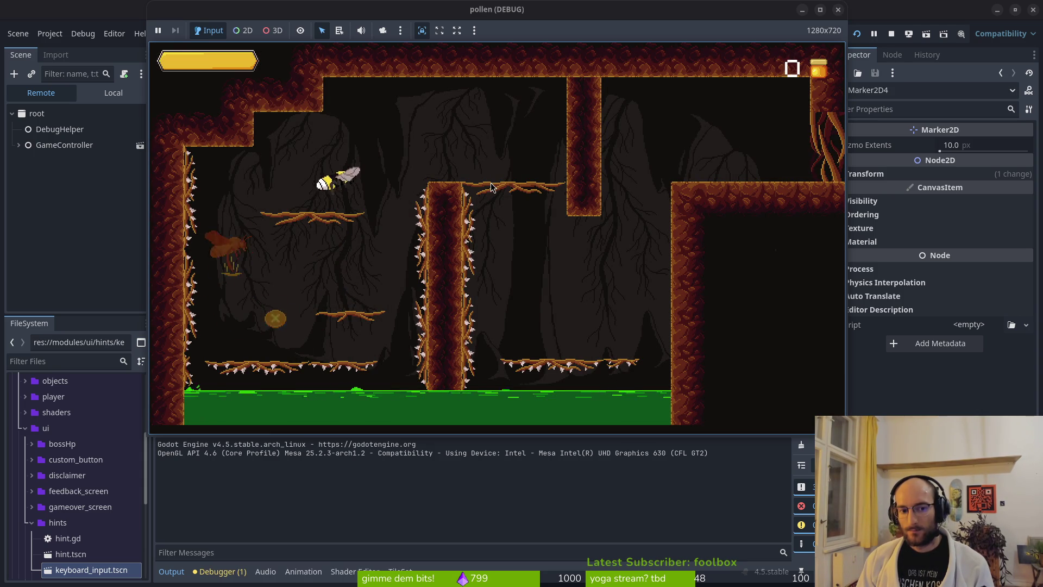
key("F5")
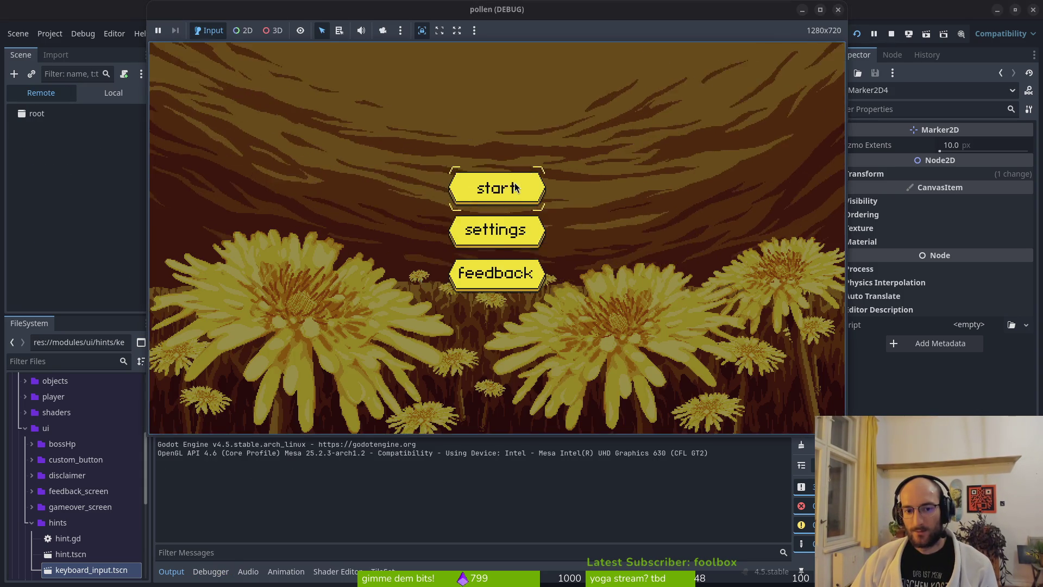
left_click(514, 183)
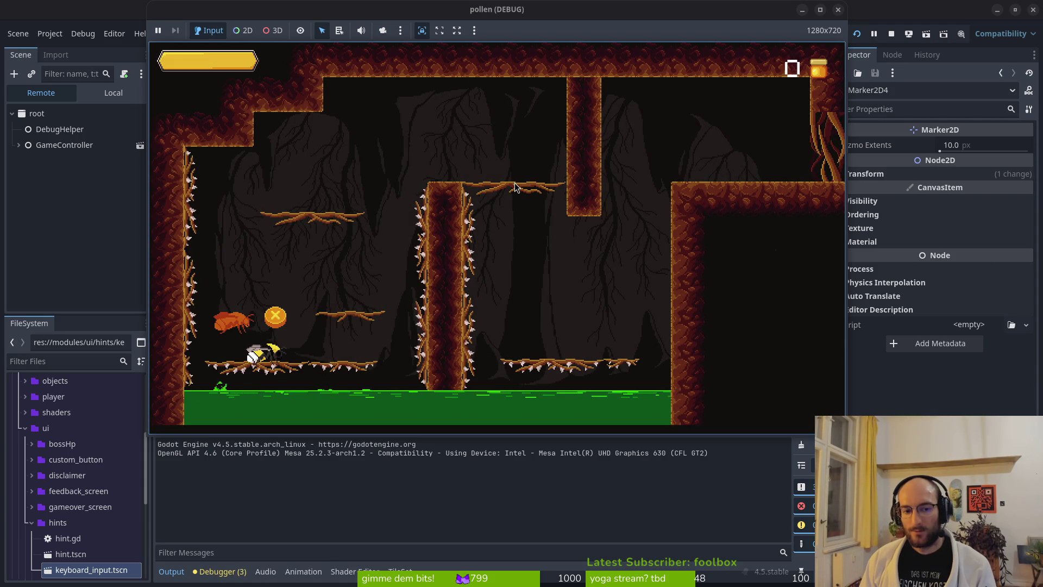
key("F5")
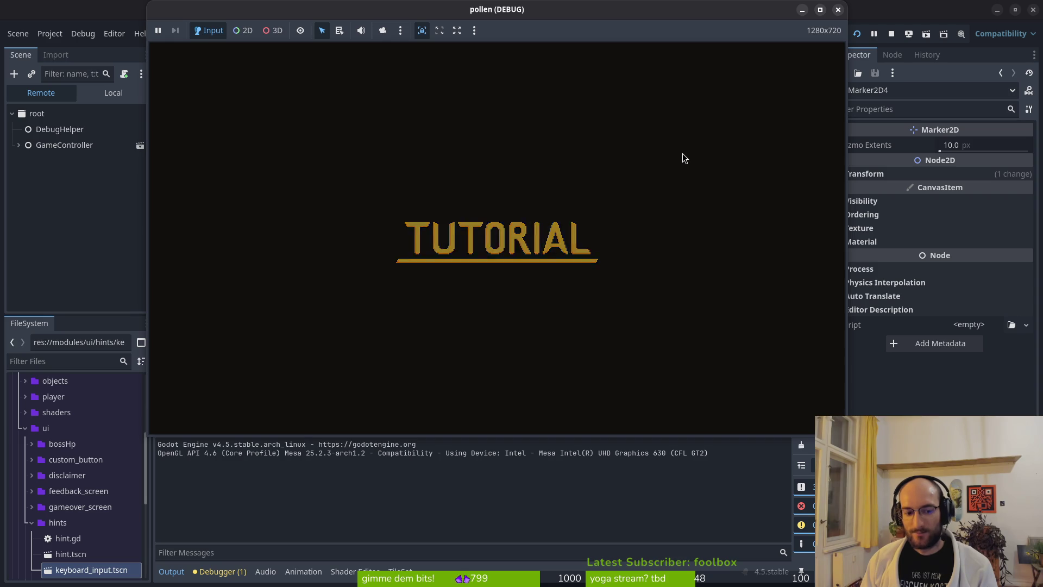
- Fly the bee through the rooms past the coin to the orange marker and right ledge
key("Up")
key("Right")
key("Right")
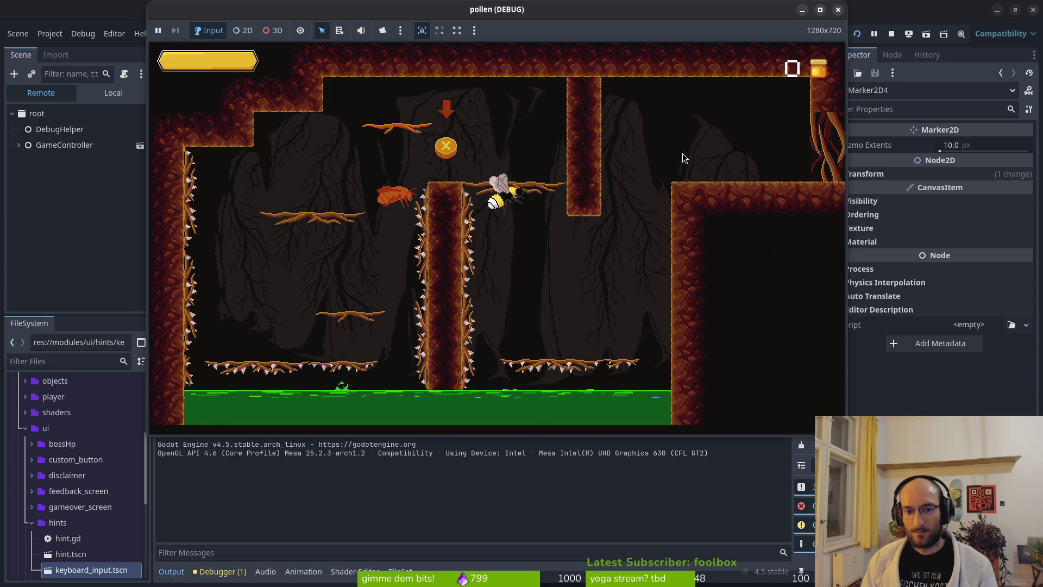
key("Up")
key("Right")
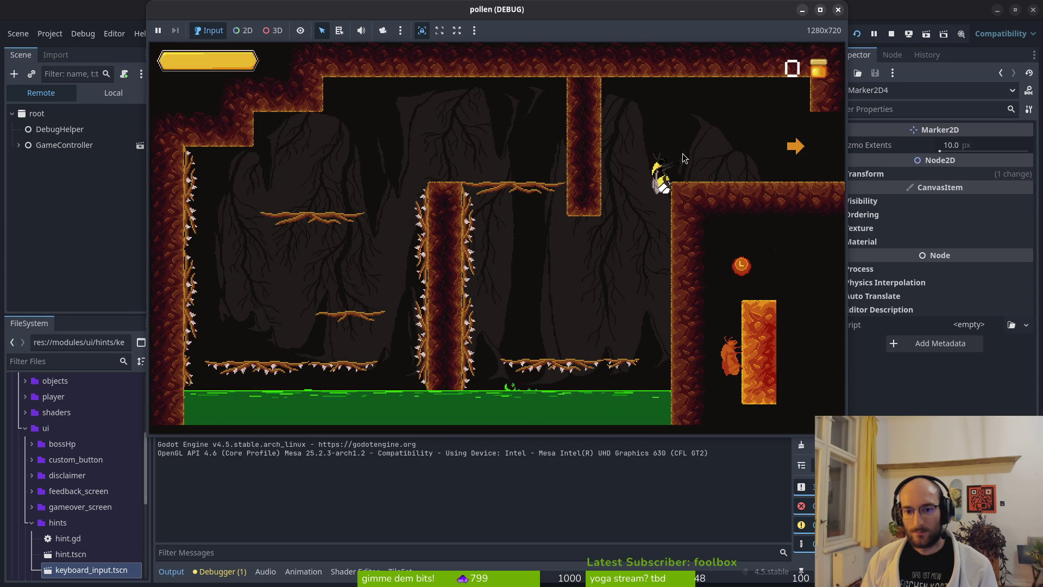
key("Right")
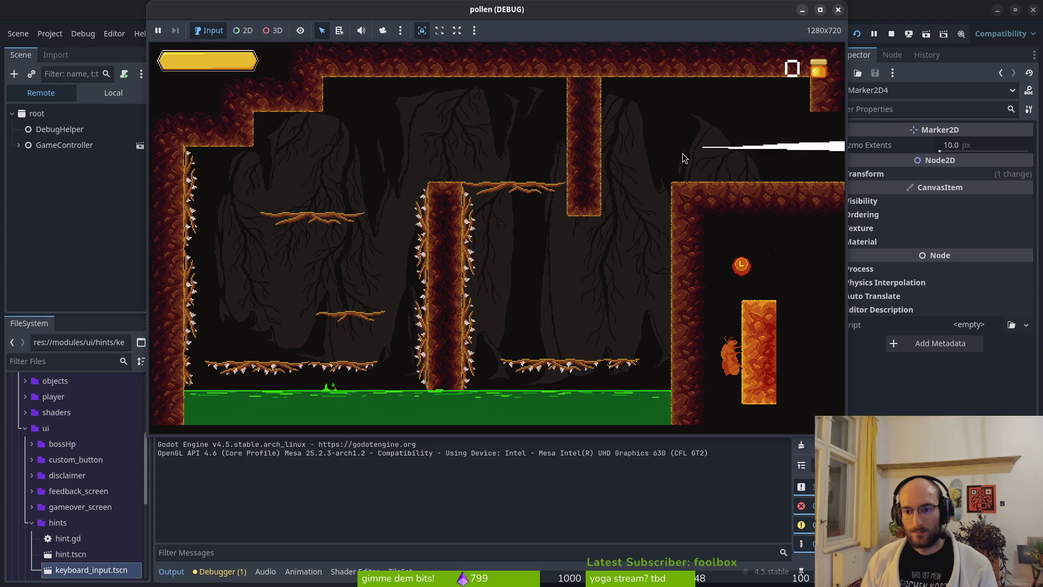
key("Right")
key("Up")
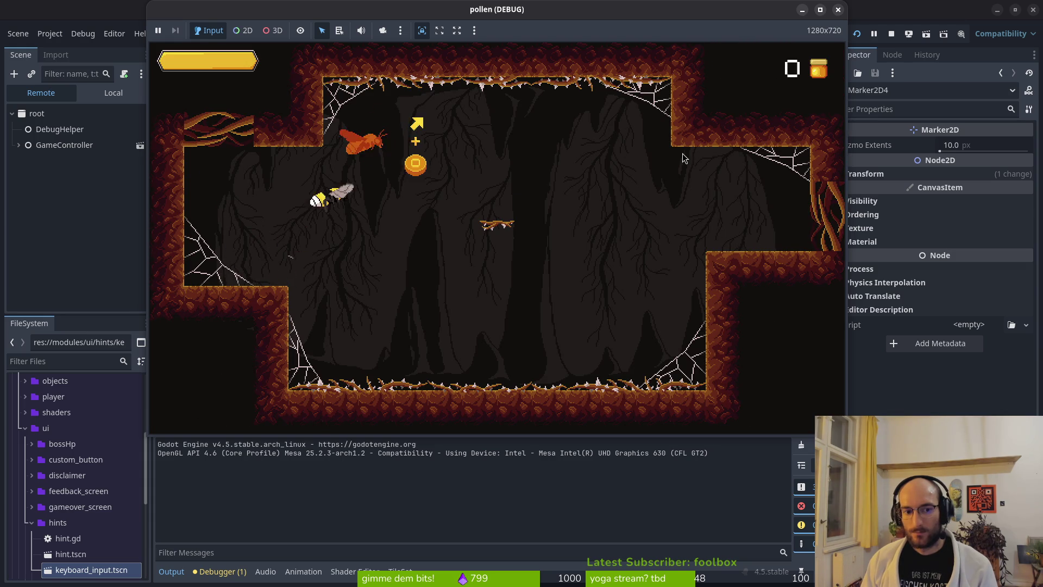
key("Right")
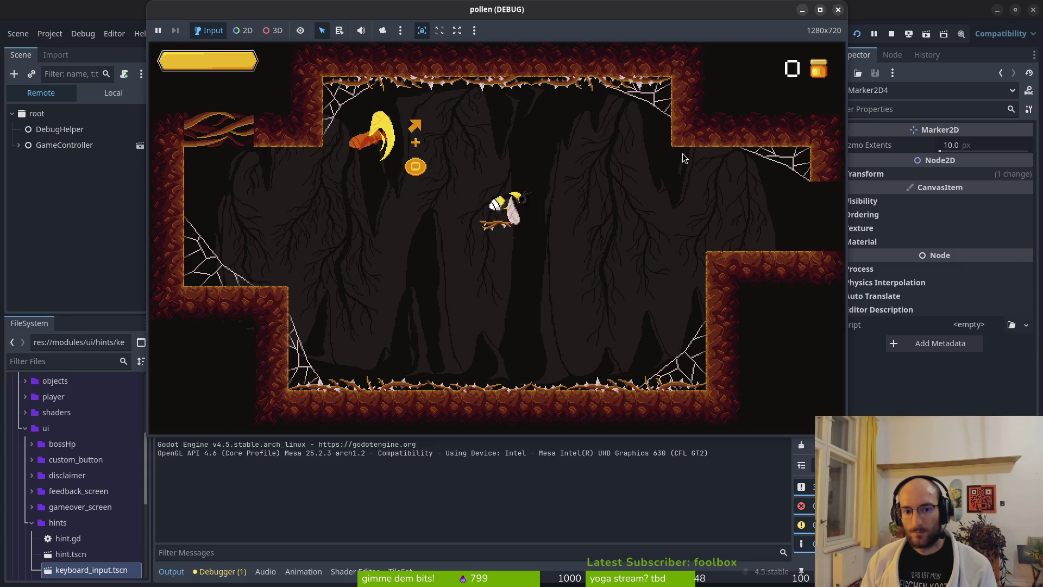
key("Right")
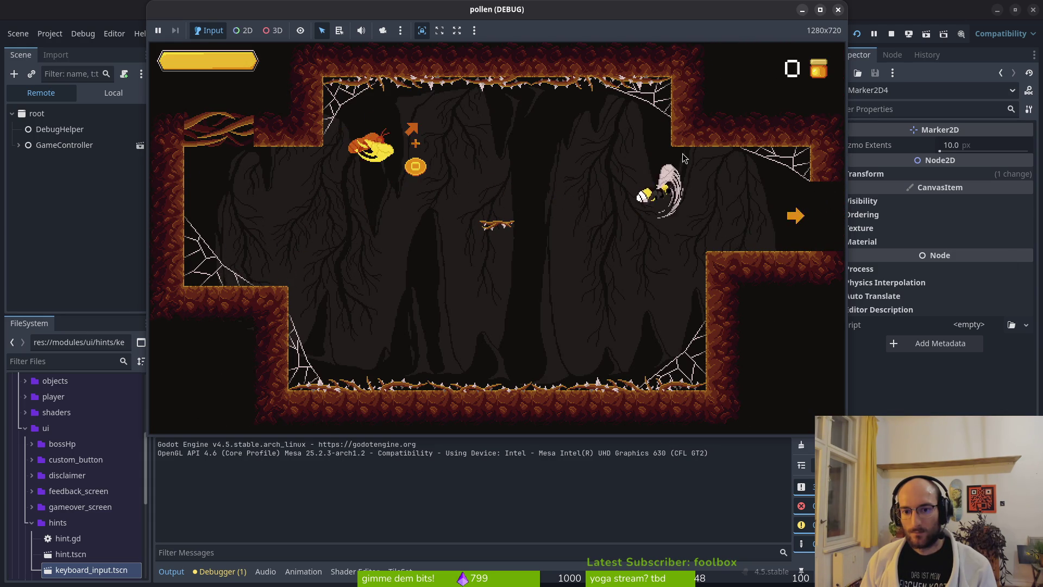
key("Right")
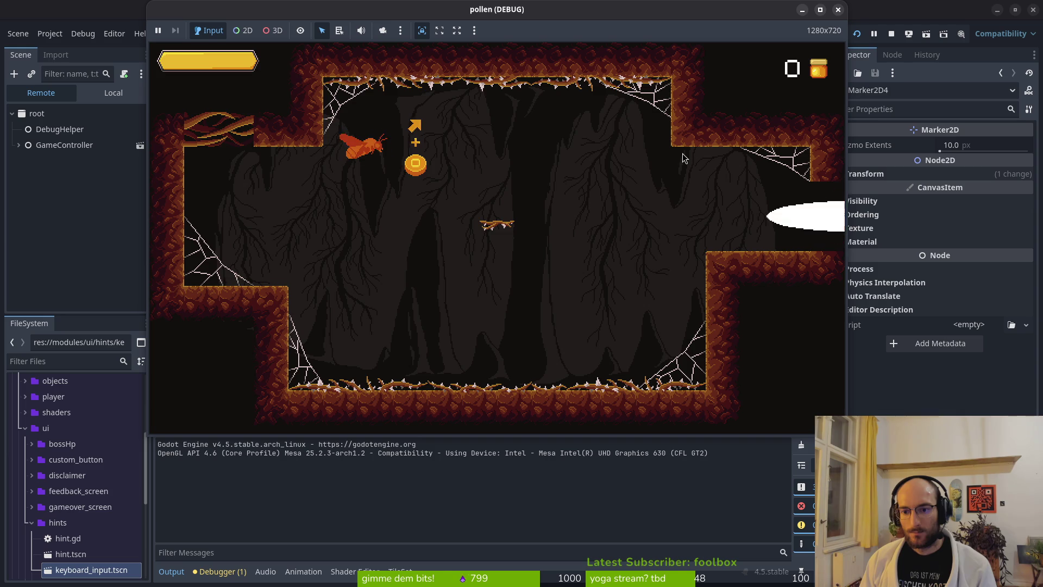
- Fly down into the arena, slash an enemy fly, then stop the game with F8
key("Down")
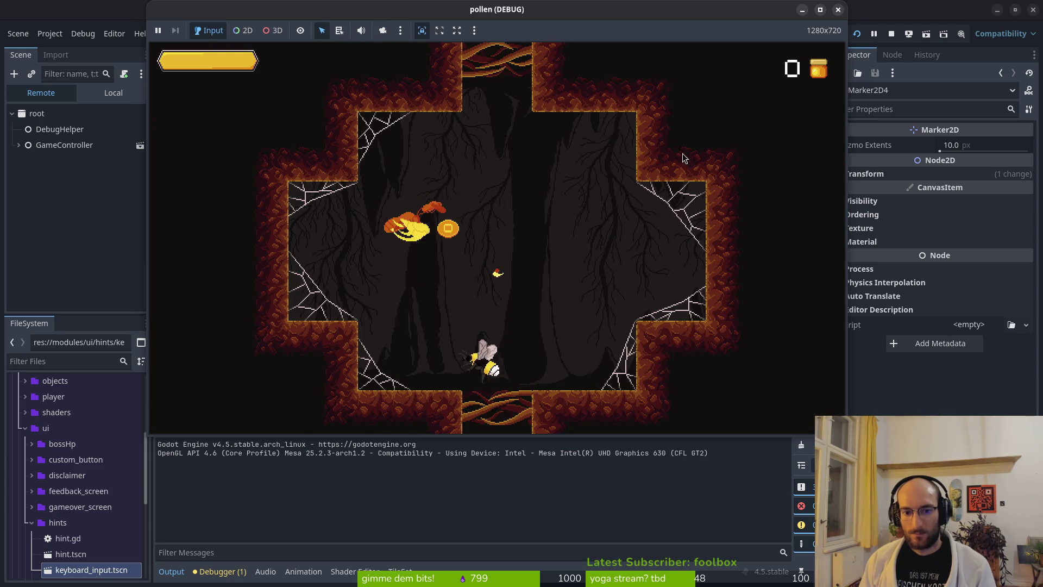
key("Down")
key("Up")
key("Down")
key("Right")
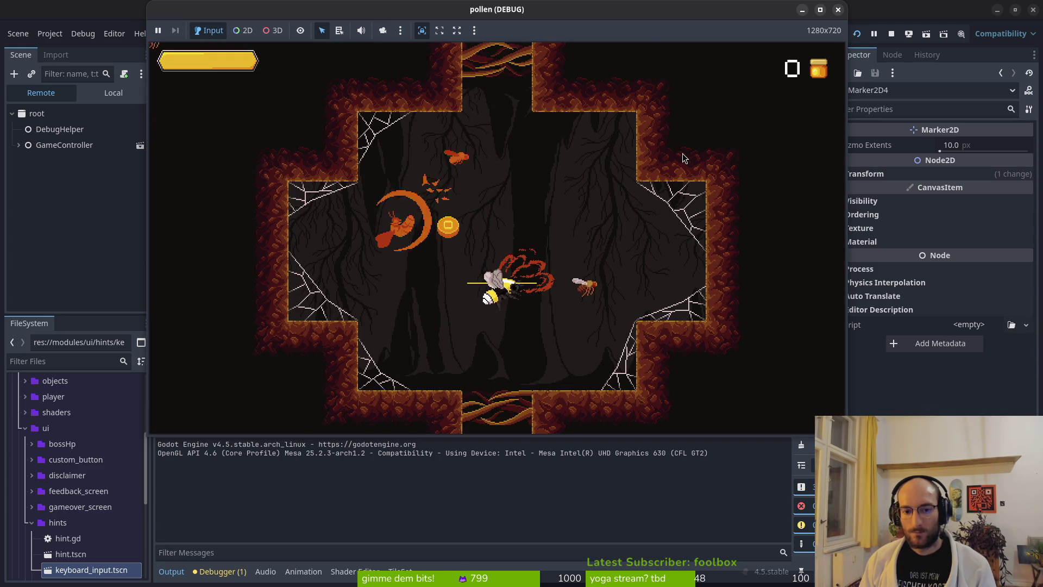
key("Down")
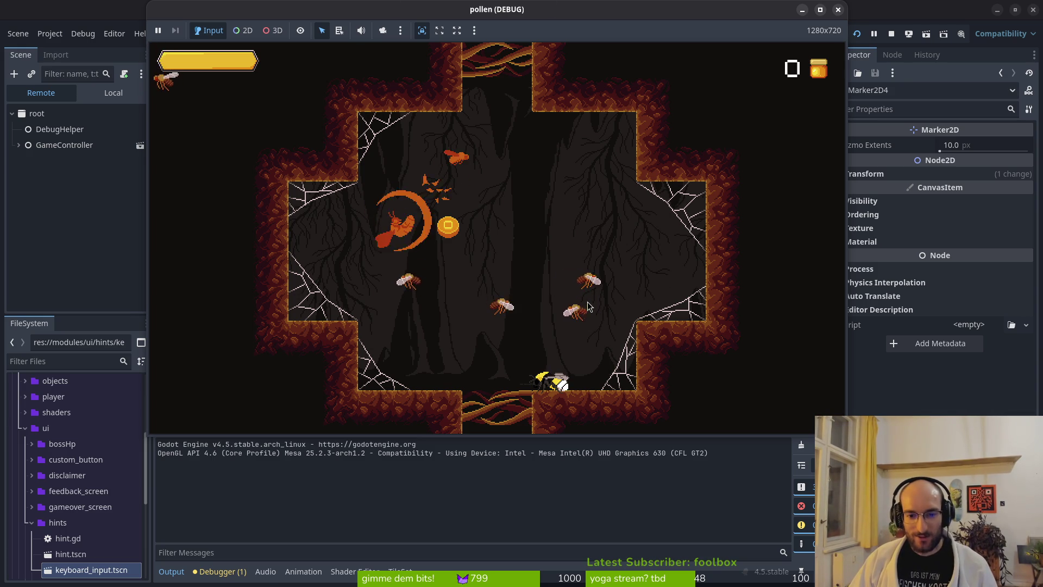
key("F8")
scroll(477, 225, "down", 2)
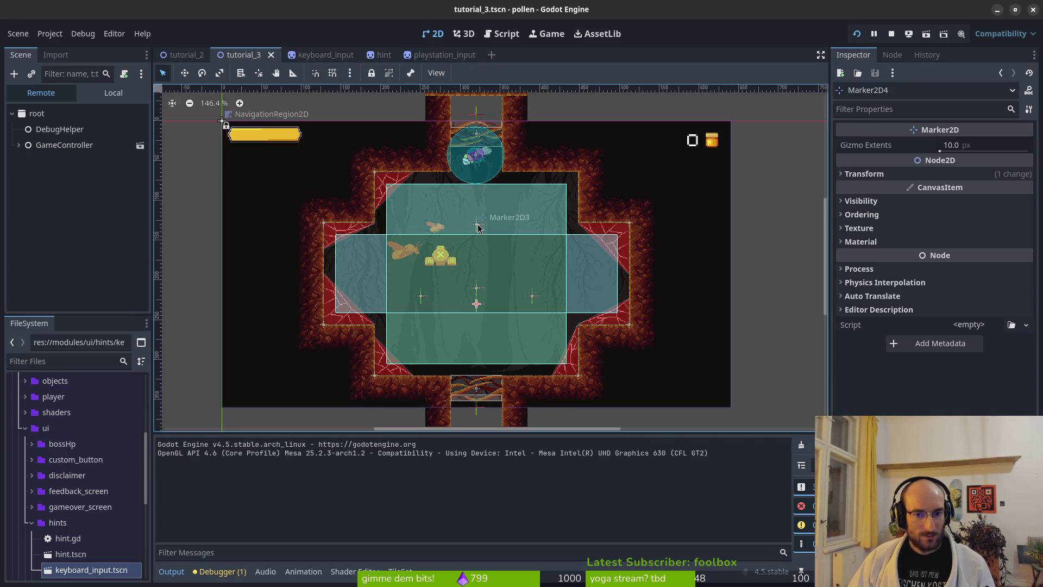
- Check the top marker at (320, 130), save the tutorial_3 scene and launch a test run
left_click(476, 224)
key("ctrl+s")
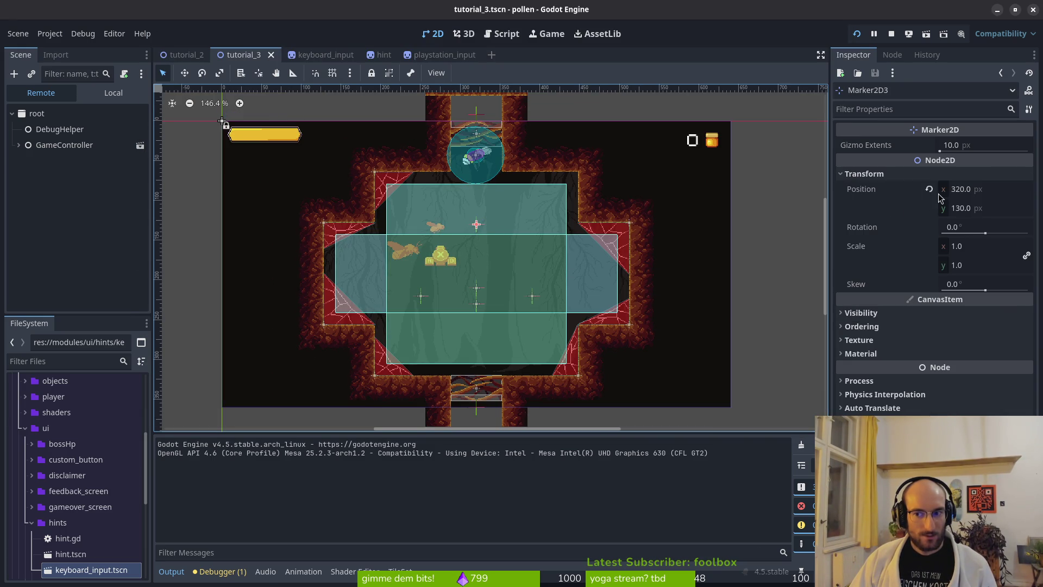
key("F5")
key("alt+Tab")
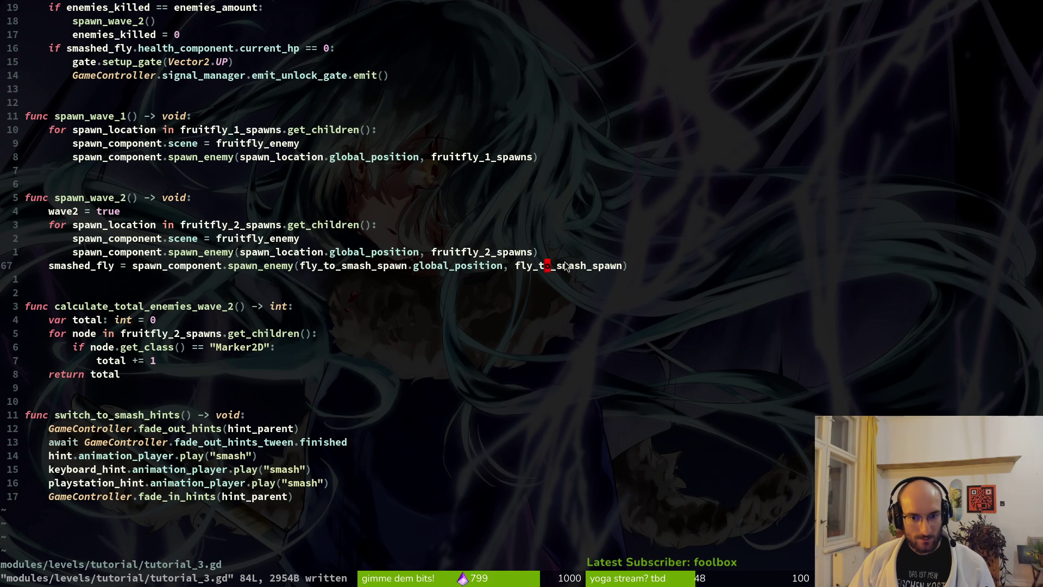
- Show Godot's local scene tree and select Marker2D3 under fly_to_smash_spawn
scroll(565, 265, "up", 16)
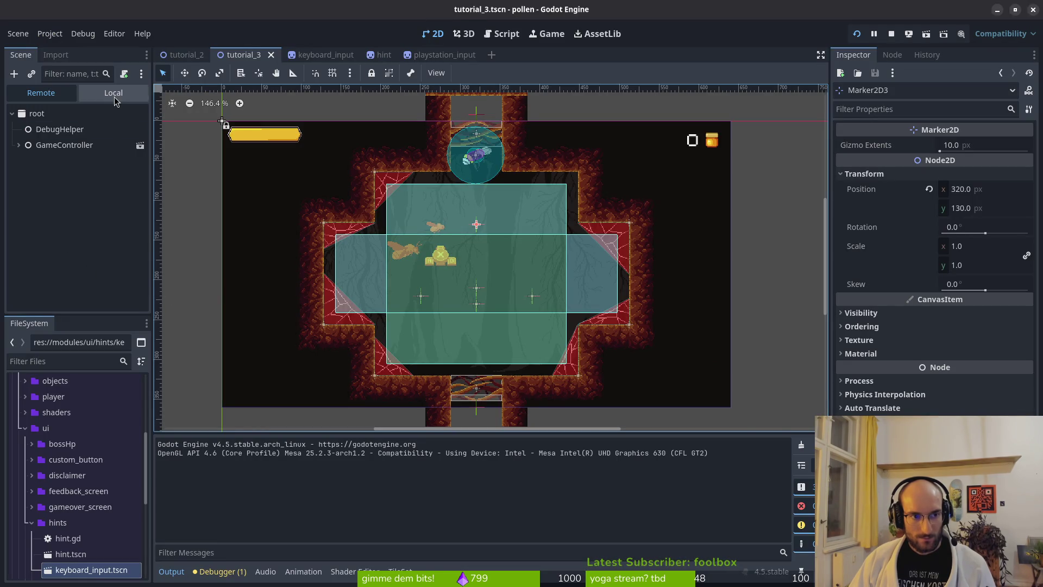
left_click(114, 97)
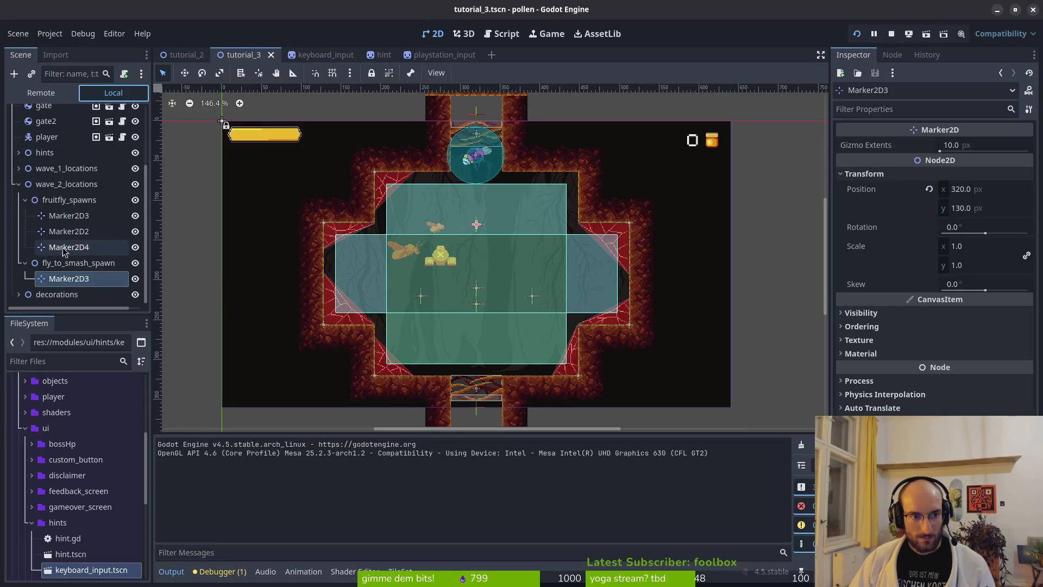
left_click(64, 275)
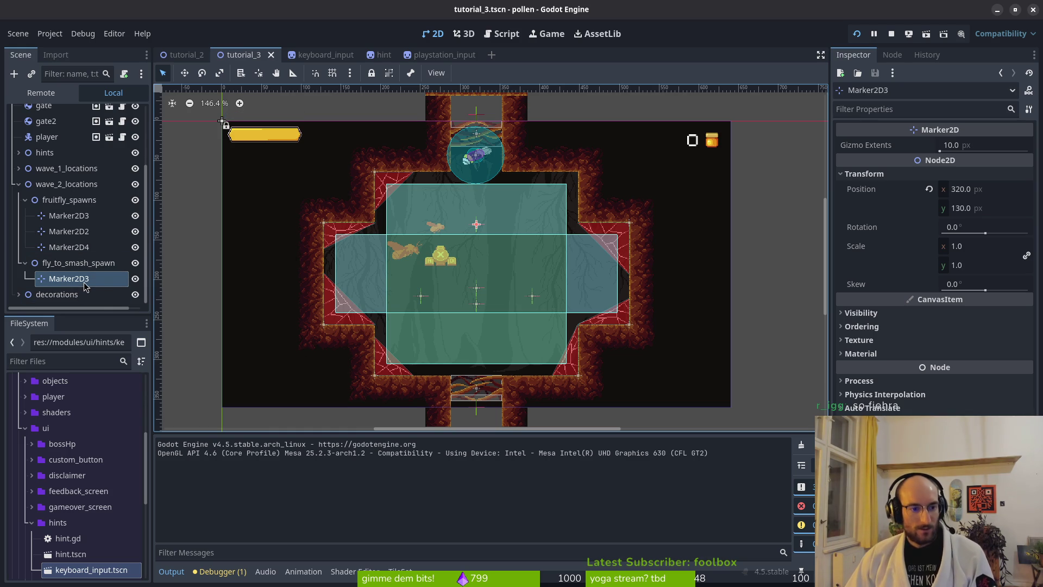
- Rename fly_to_smash_spawn's marker to Marker2D4 and collapse fruitfly_spawns and fly_to_smash_spawn
left_click(100, 277)
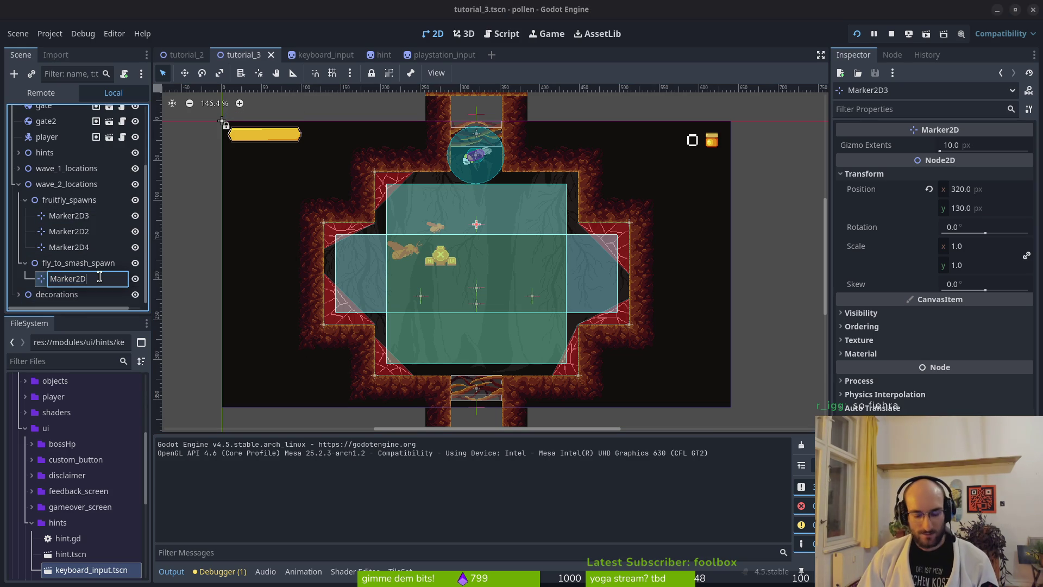
type("4")
key("Return")
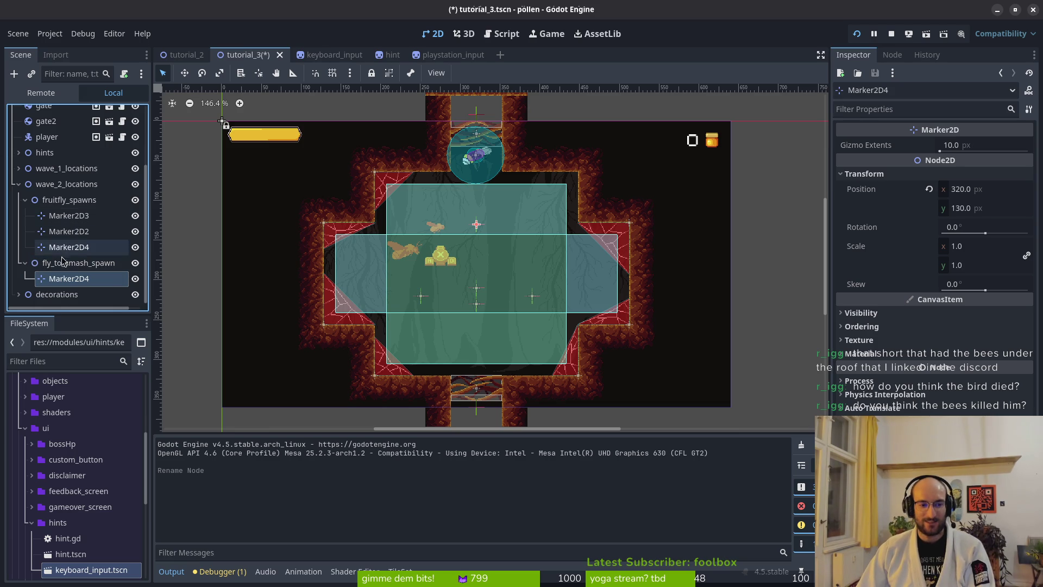
left_click(25, 200)
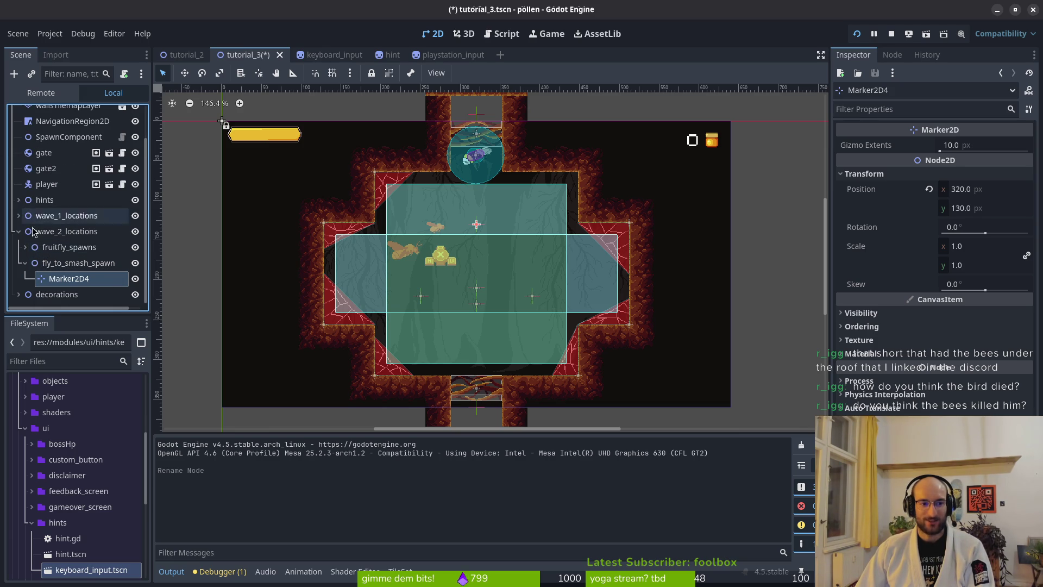
left_click(25, 264)
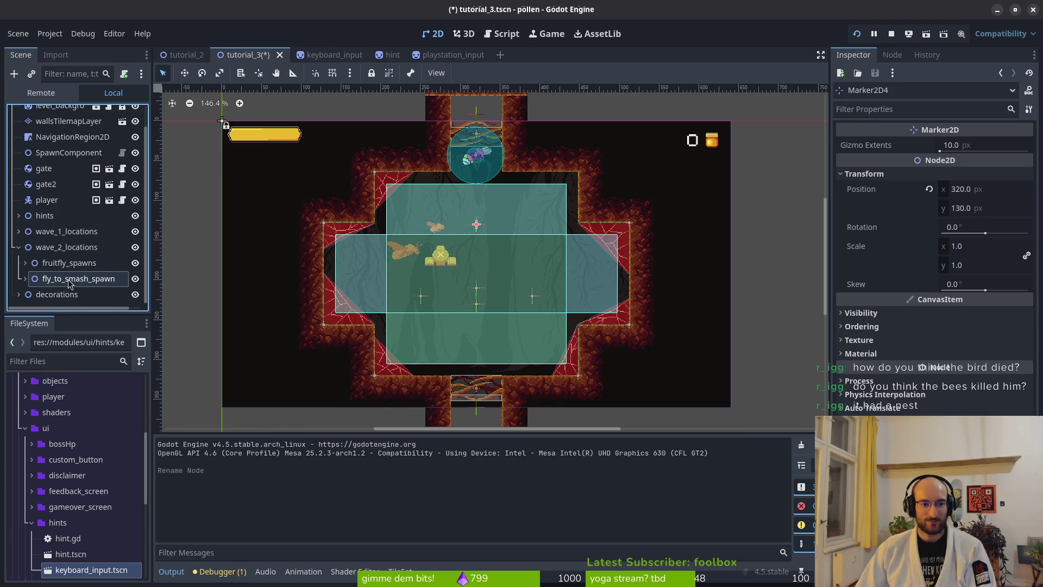
key("alt+Tab")
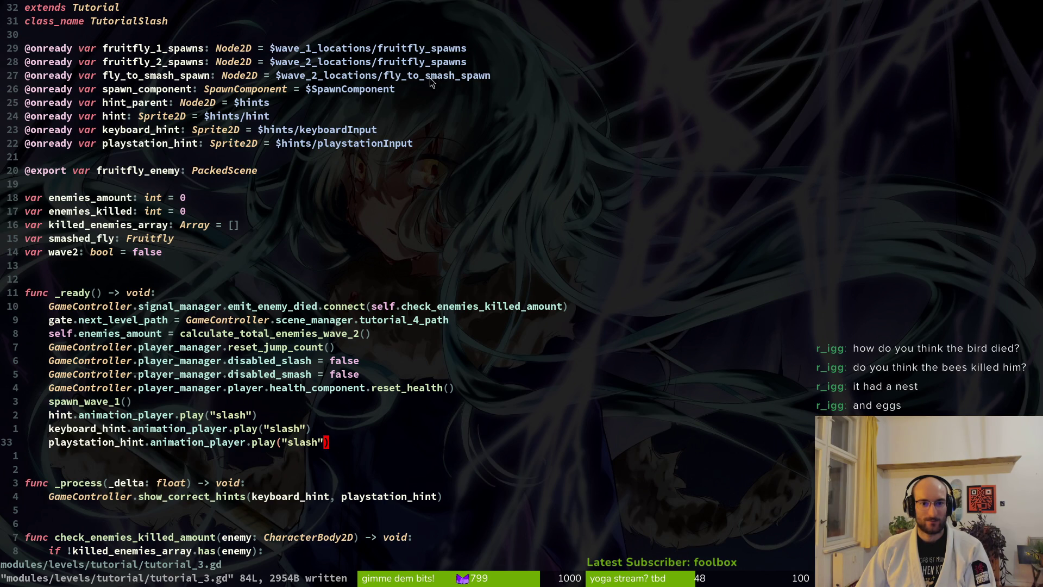
- Inspect spawn_enemy's signature on the smashed_fly line and re-save the script unchanged
scroll(174, 251, "down", 5)
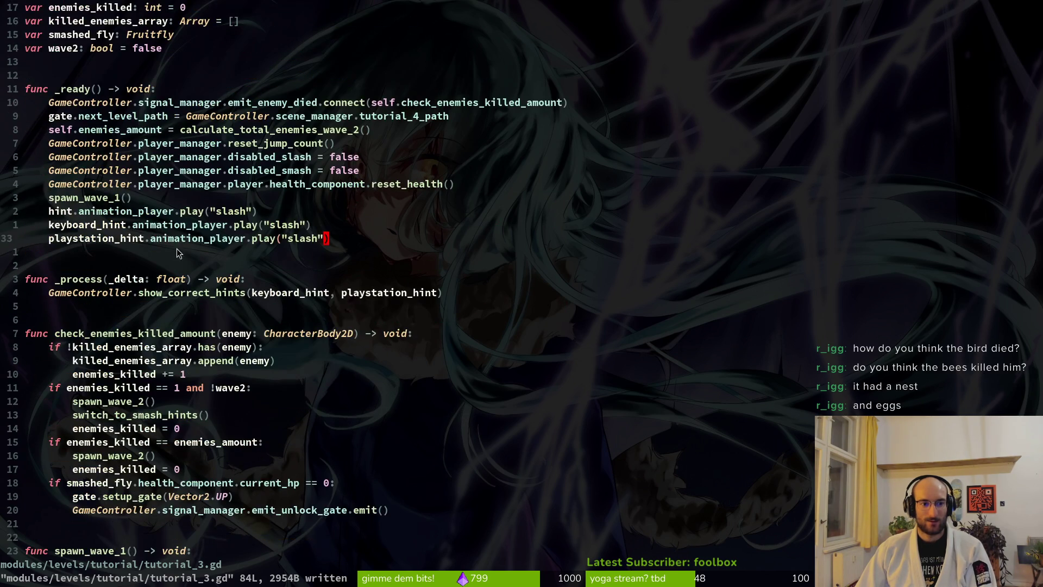
scroll(334, 251, "down", 6)
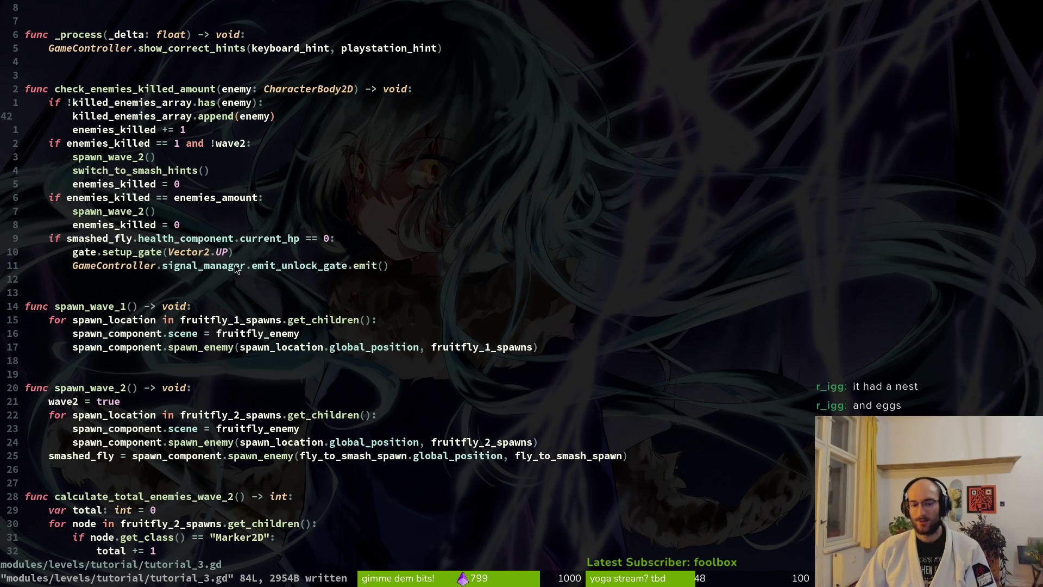
left_click(244, 455)
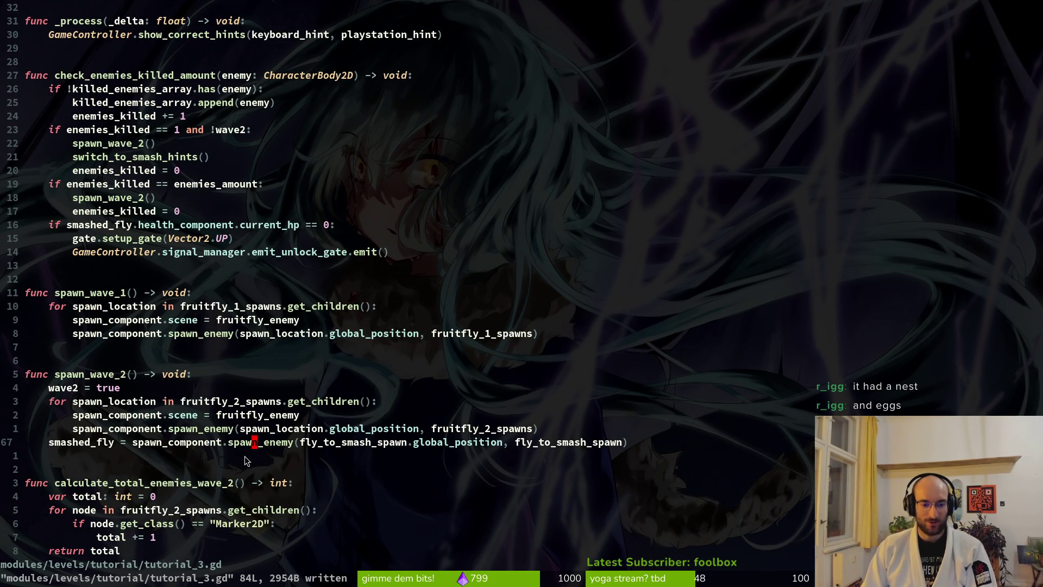
key("K")
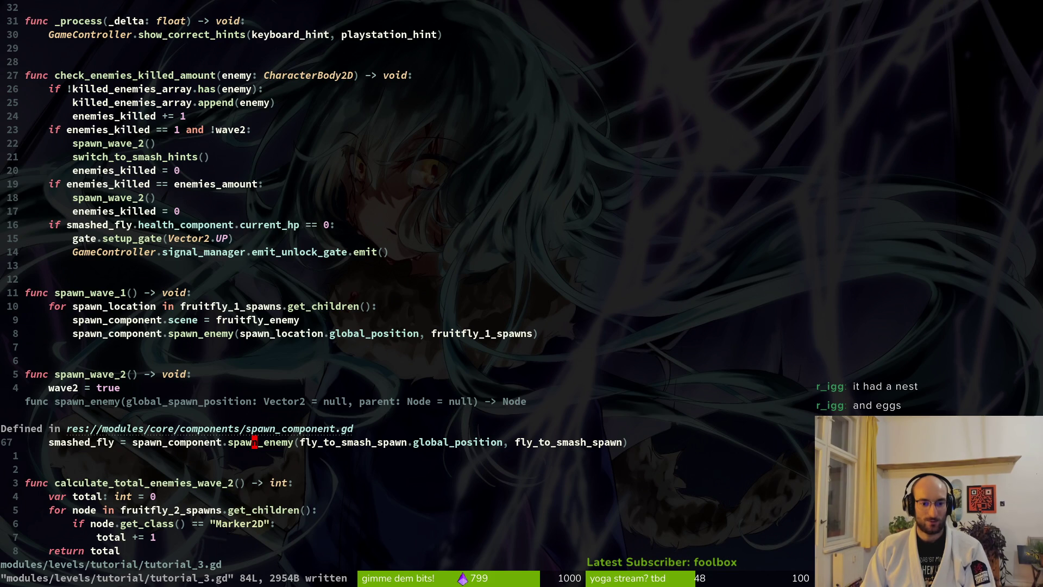
key("u")
key("ctrl+r")
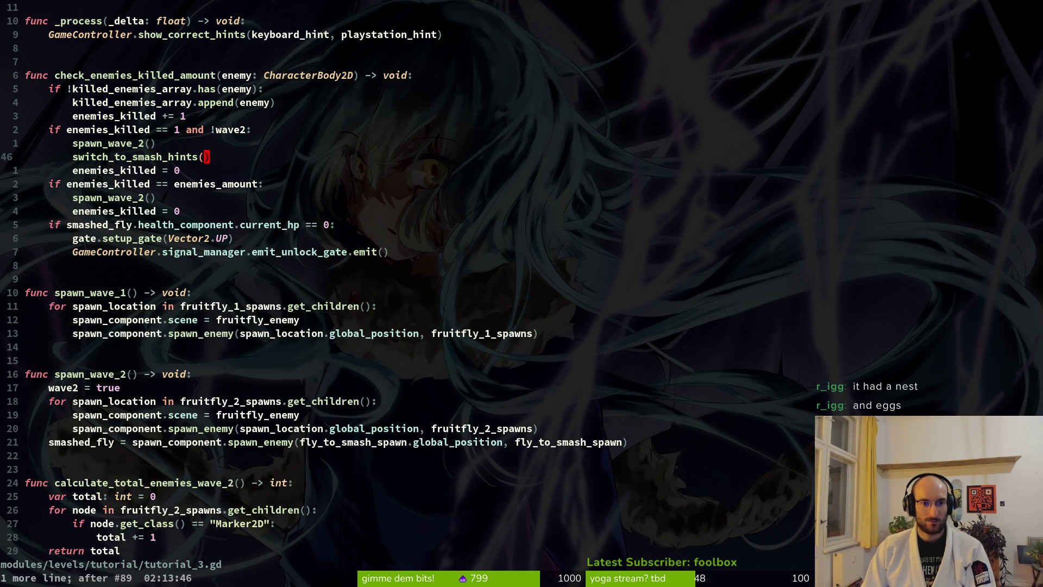
key("ctrl+s")
- Move the first-kill 'enemies_killed = 0' line above spawn_wave_2() and save
key("j")
key("j")
key("k")
key("k")
key("j")
key("K")
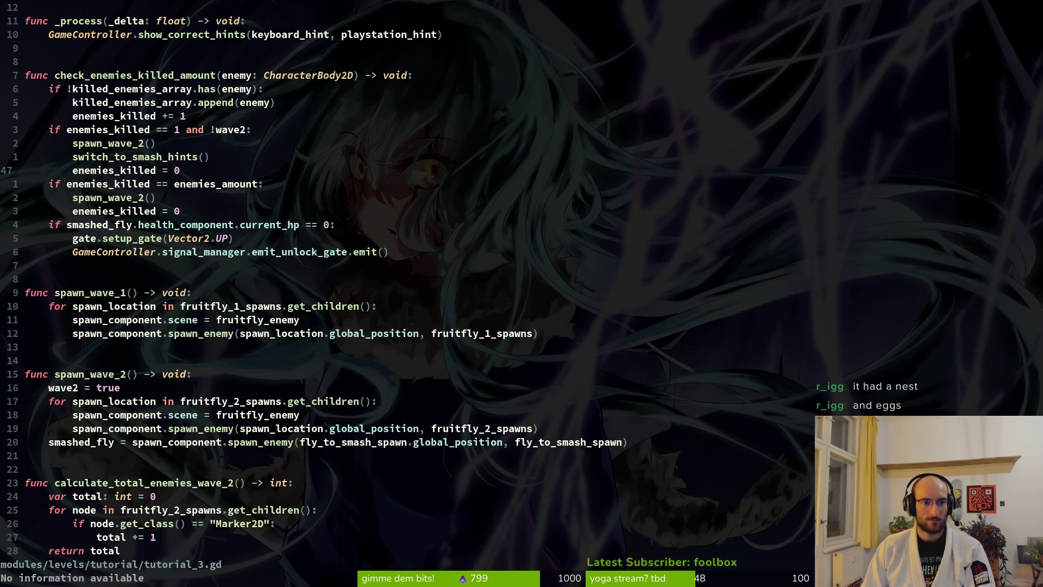
key("shift+v")
key("K")
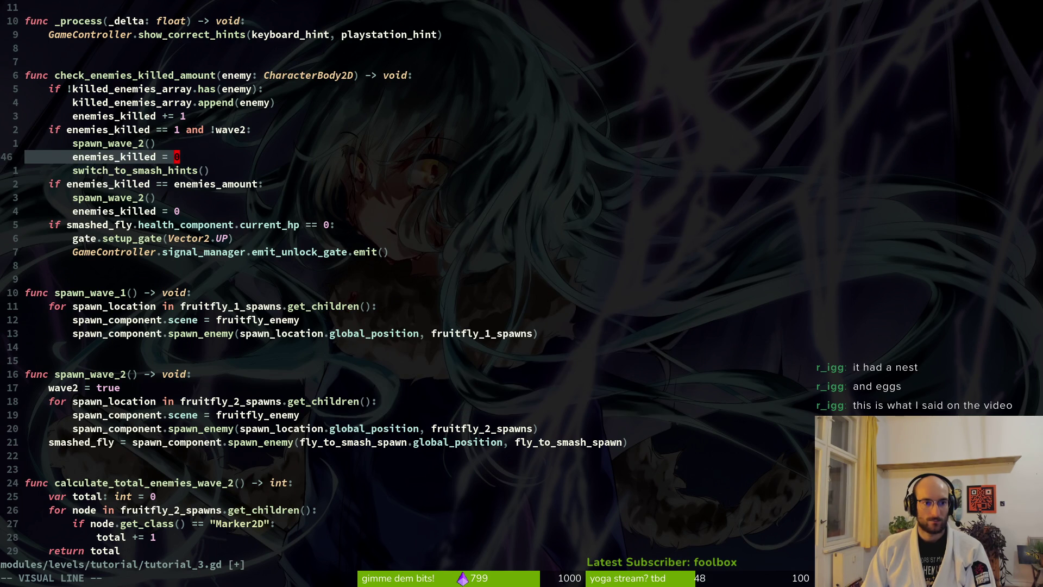
key("K")
key("Escape")
key("ctrl+s")
- Review the killed_enemies_array check, append and enemies_killed += 1 lines
key("k")
key("k")
key("k")
key("j")
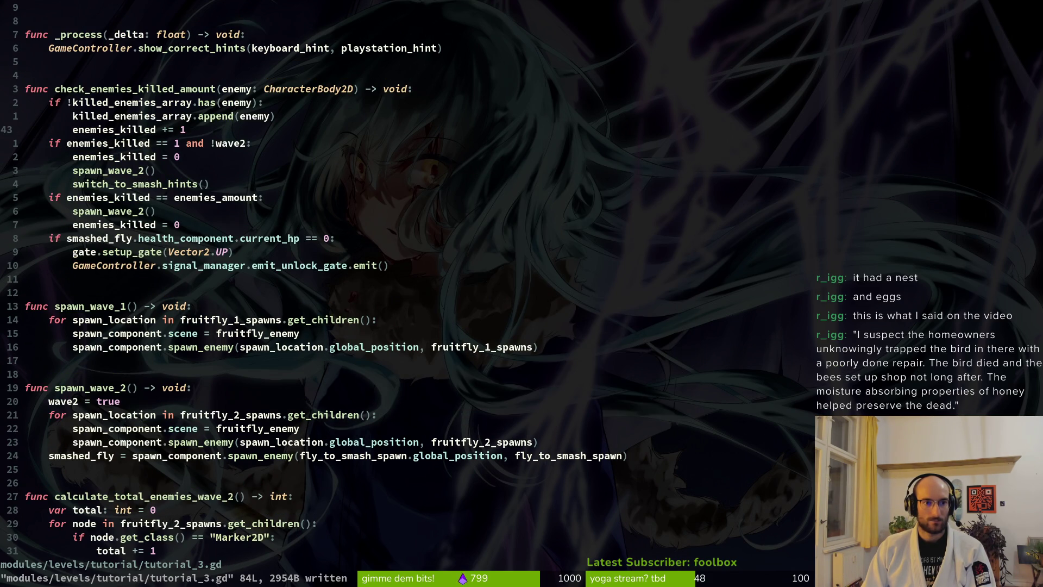
key("k")
key("k")
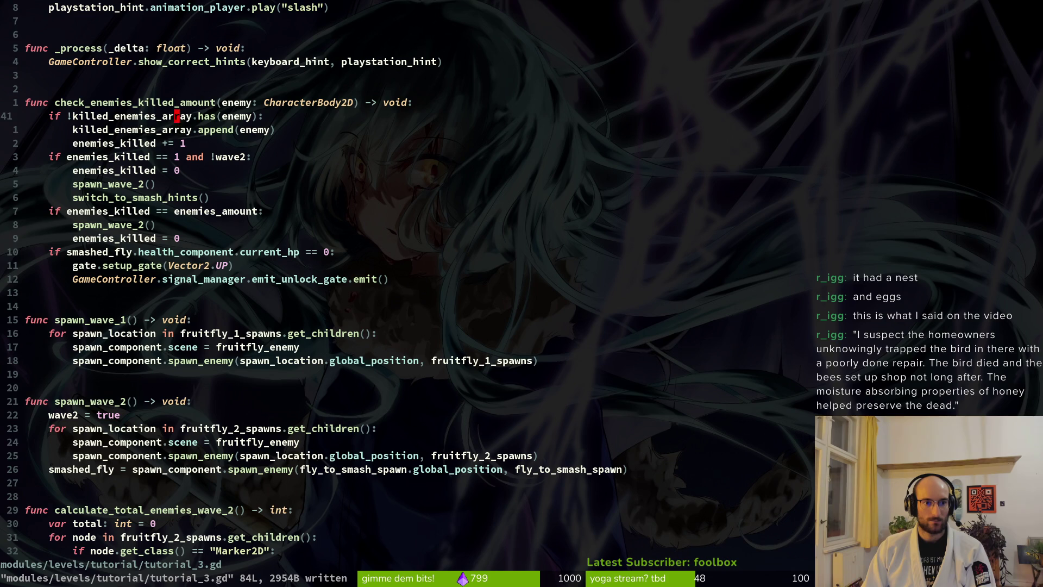
key("k")
key("k")
key("j")
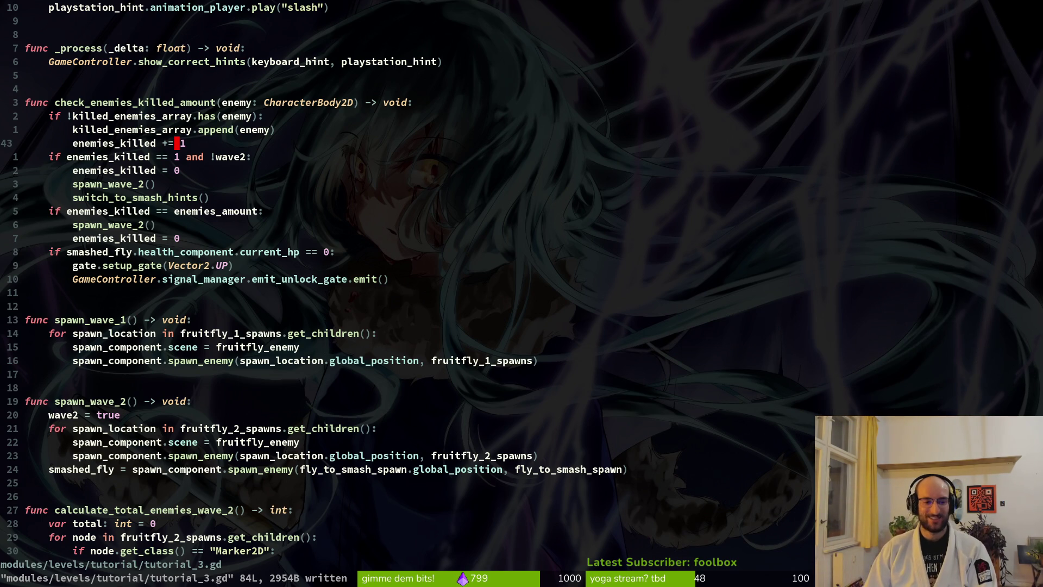
- Move the enemies_amount branch's 'enemies_killed = 0' line above its spawn_wave_2() call
key("j")
key("j")
key("j")
key("k")
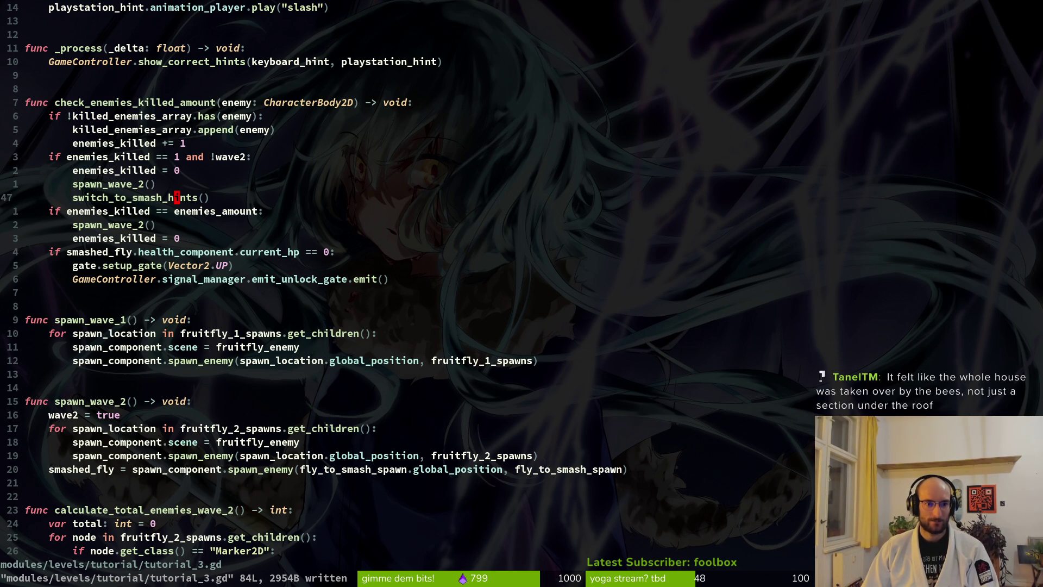
key("k")
key("k")
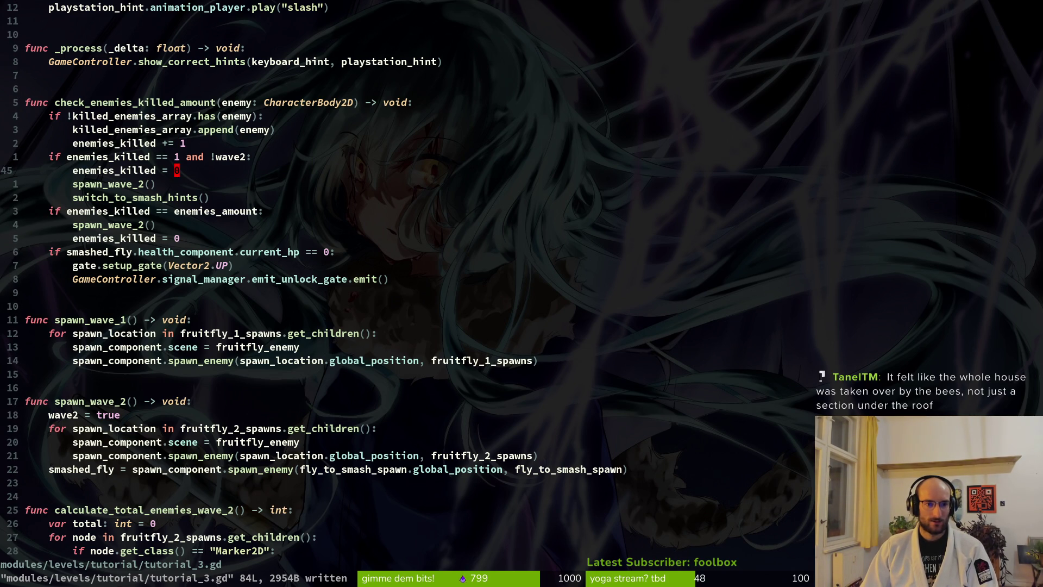
key("j")
key("j")
key("j")
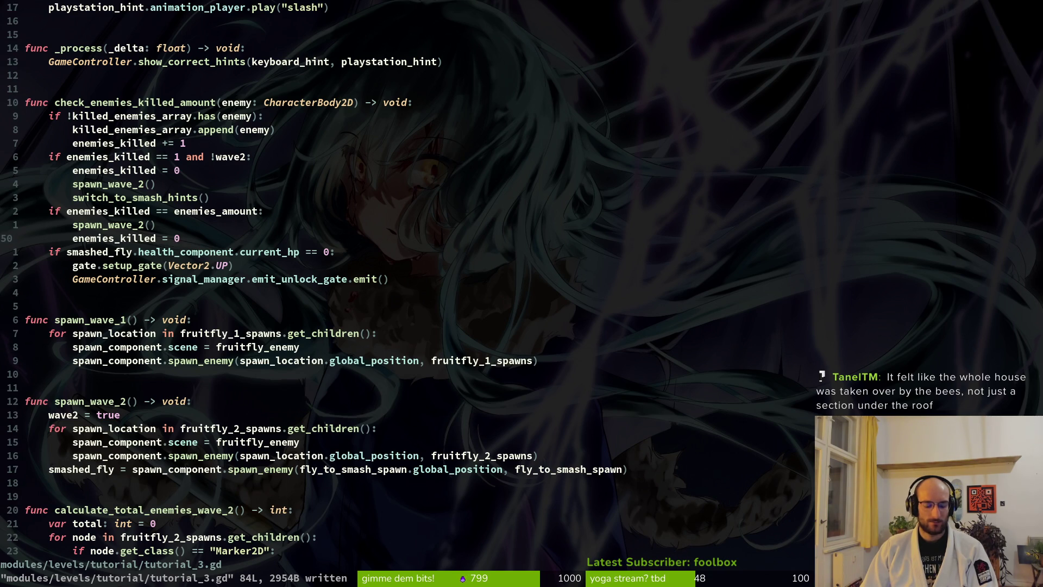
key("shift+v")
key("shift+k")
key("Escape")
key("j")
key("j")
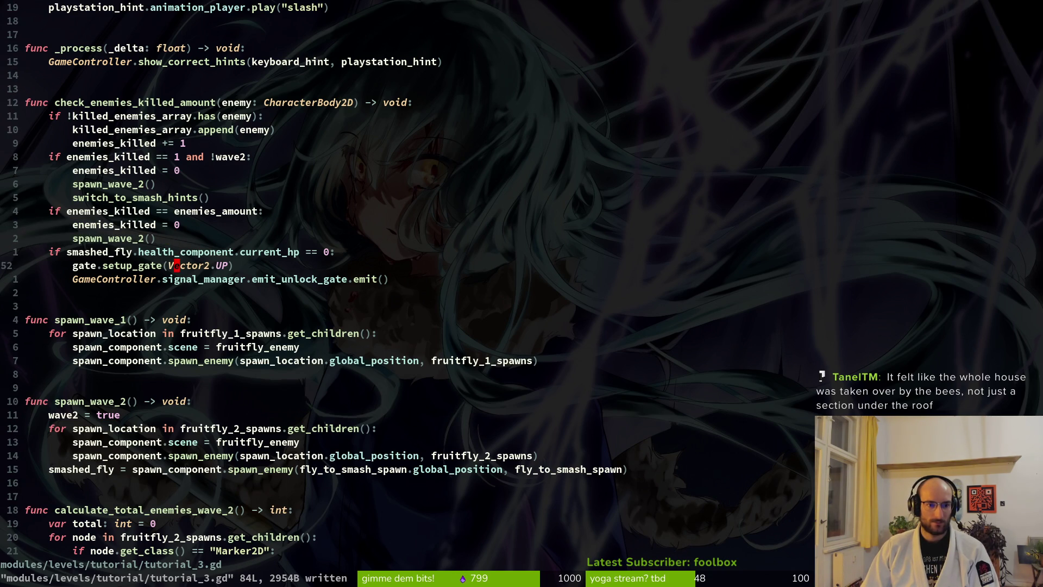
key("k")
key("j")
key("j")
key("j")
key("j")
key("j")
key("j")
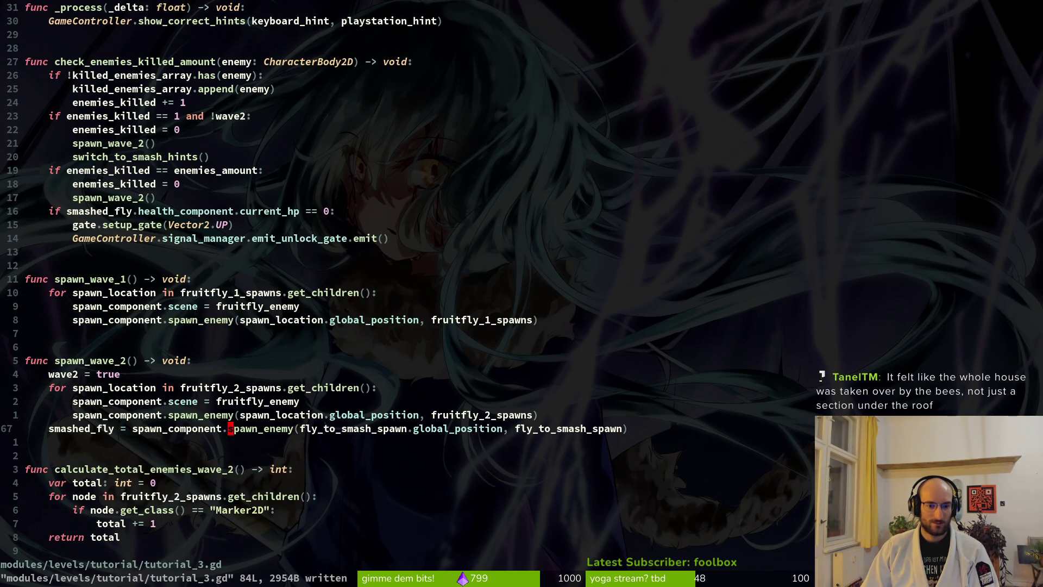
key("alt+Tab")
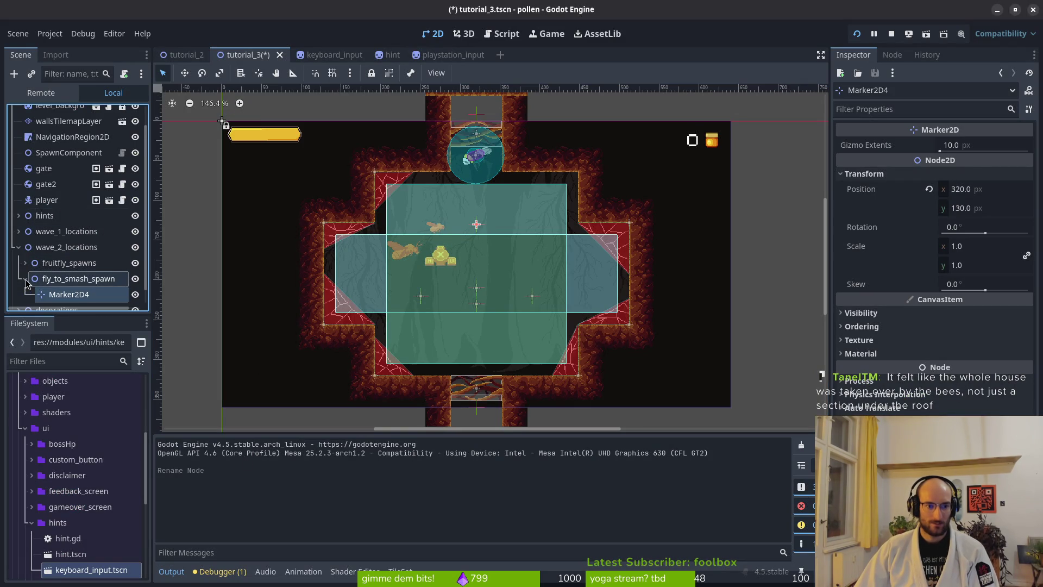
left_click(856, 33)
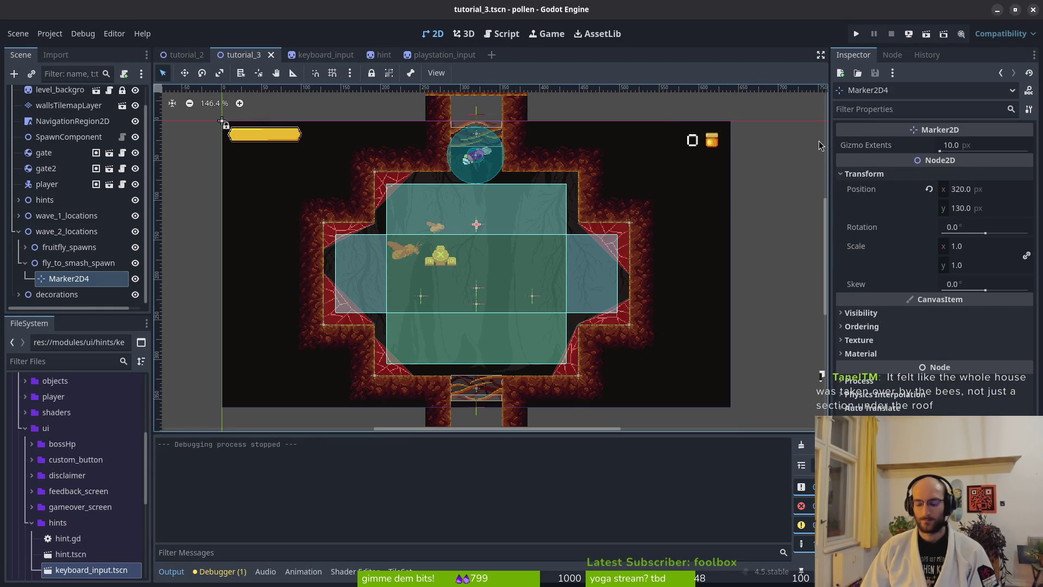
key("F5")
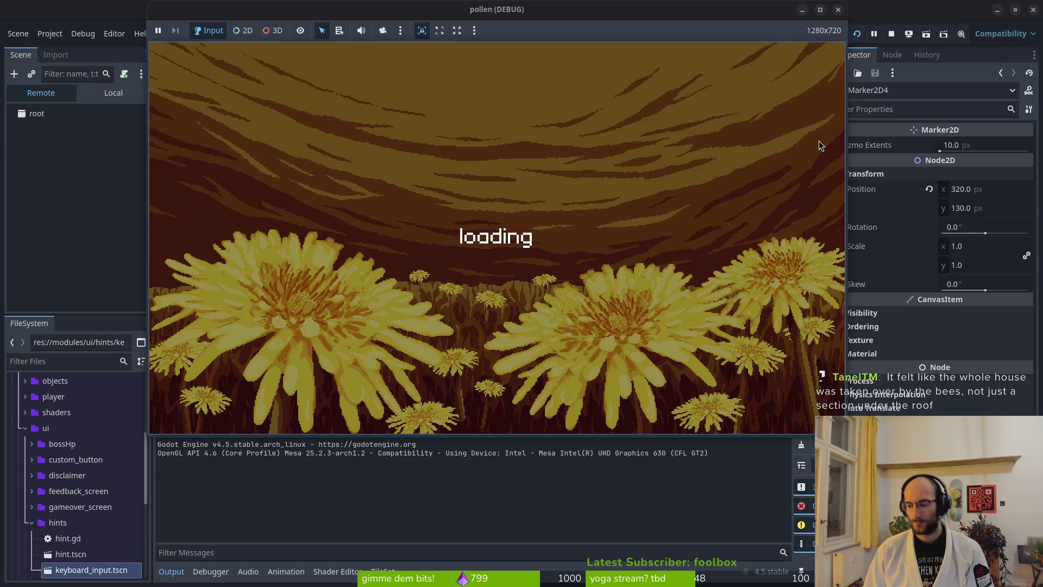
key("Return")
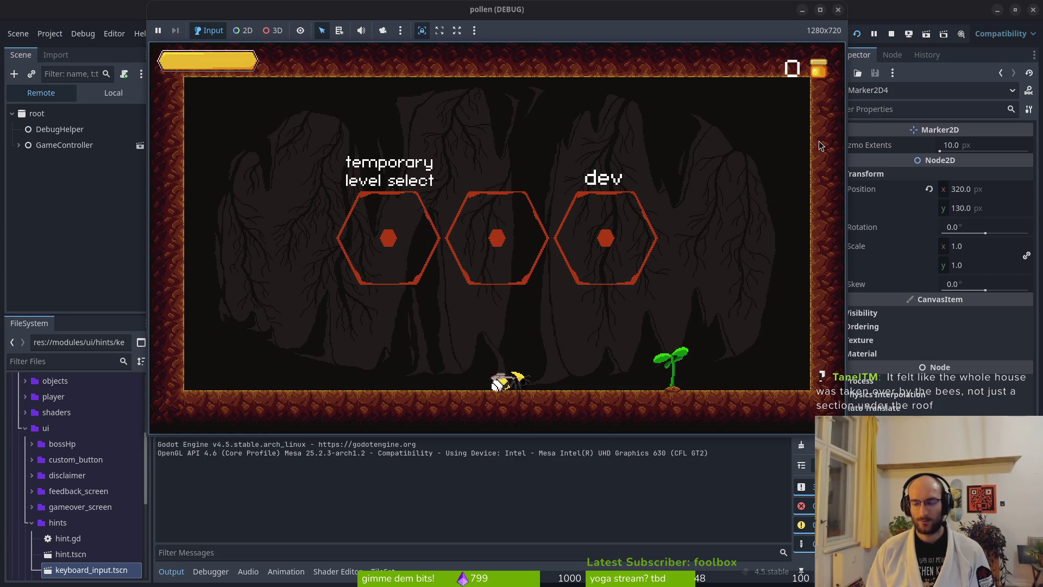
left_click(891, 33)
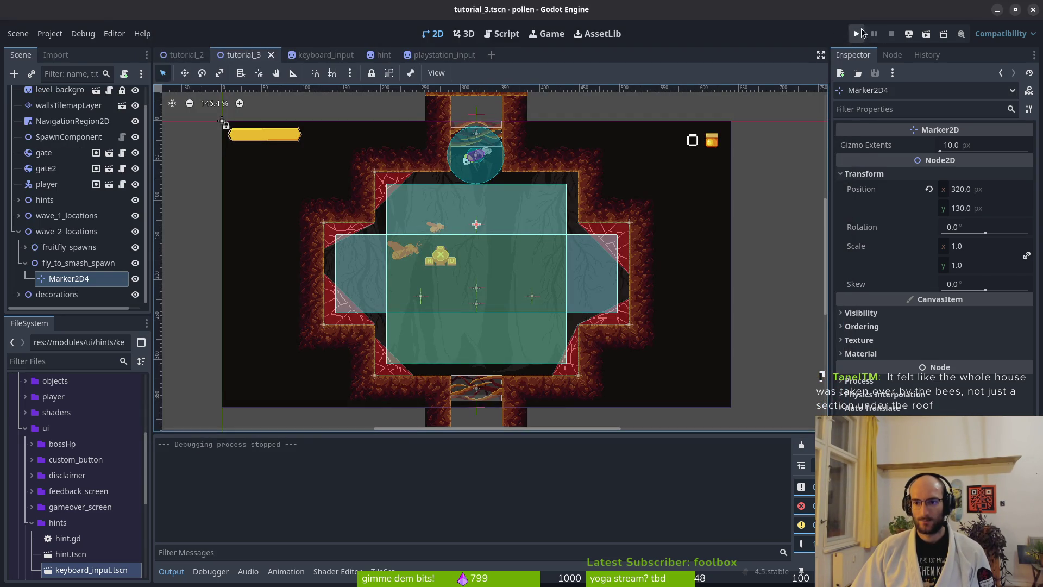
left_click(856, 34)
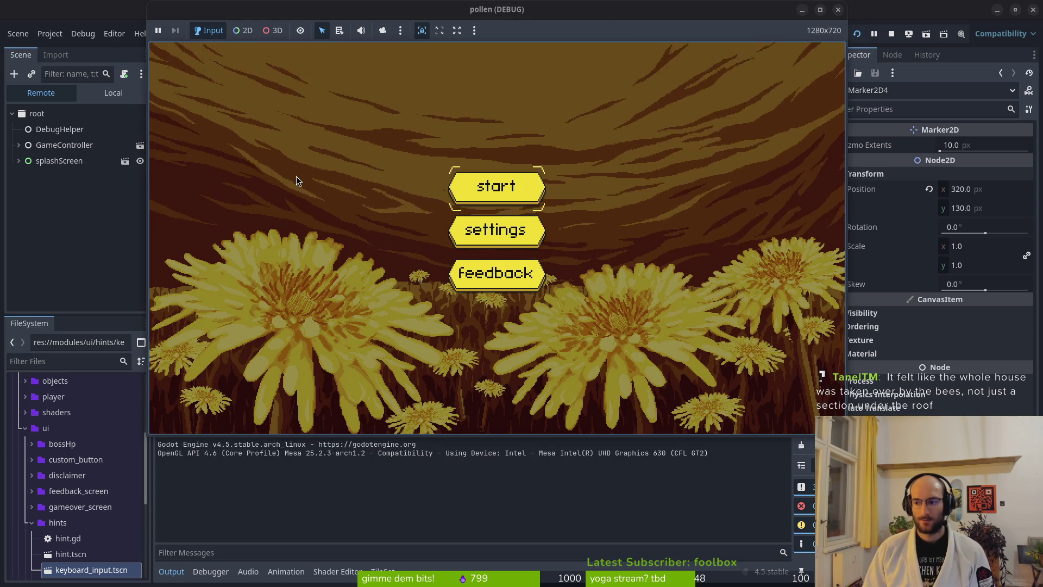
key("Return")
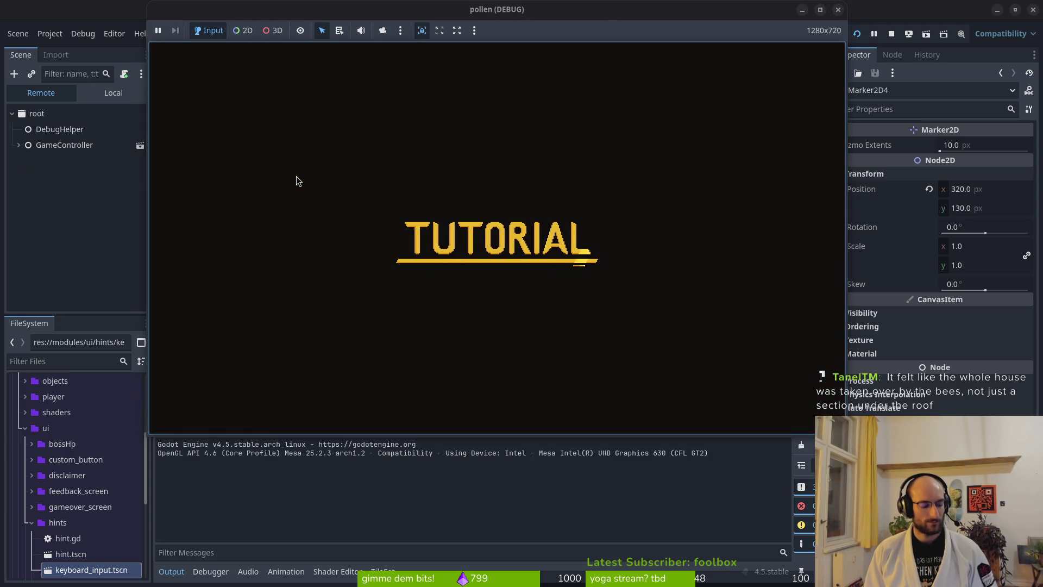
key("Up")
key("Right")
key("Right")
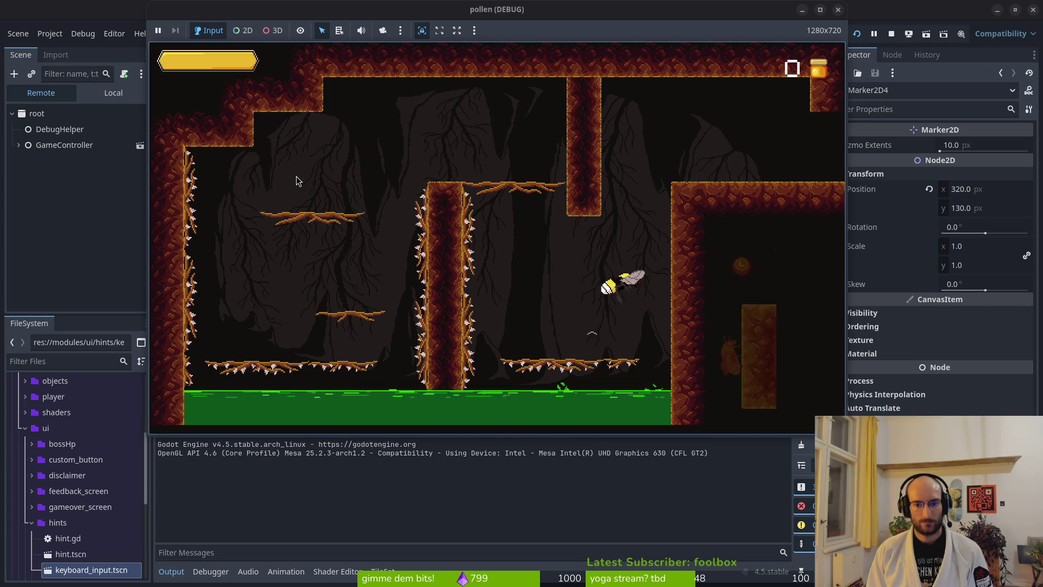
key("Up")
key("Right")
key("Right")
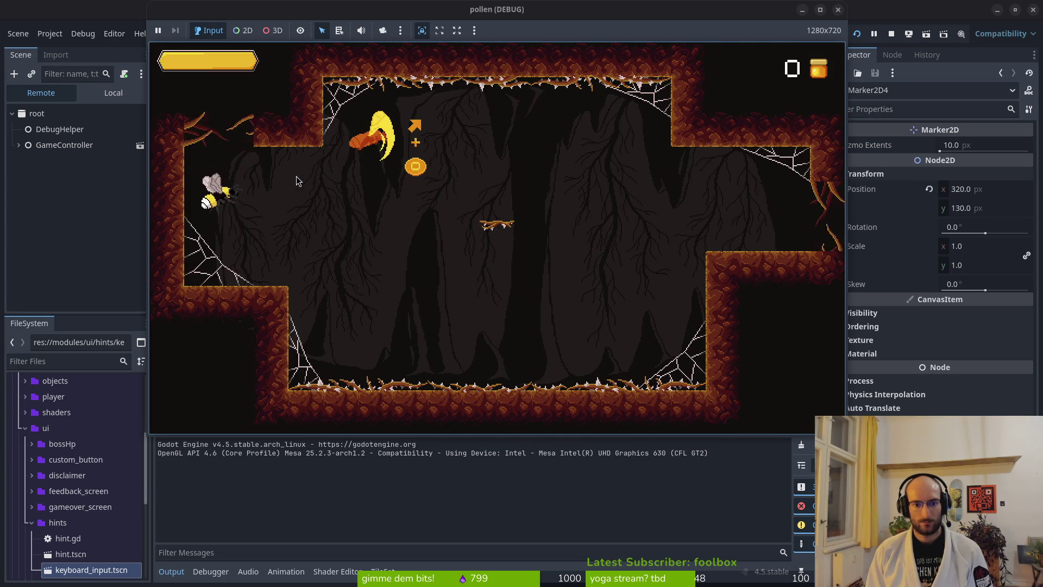
key("Right")
key("Up")
key("Right")
key("Right")
key("Right")
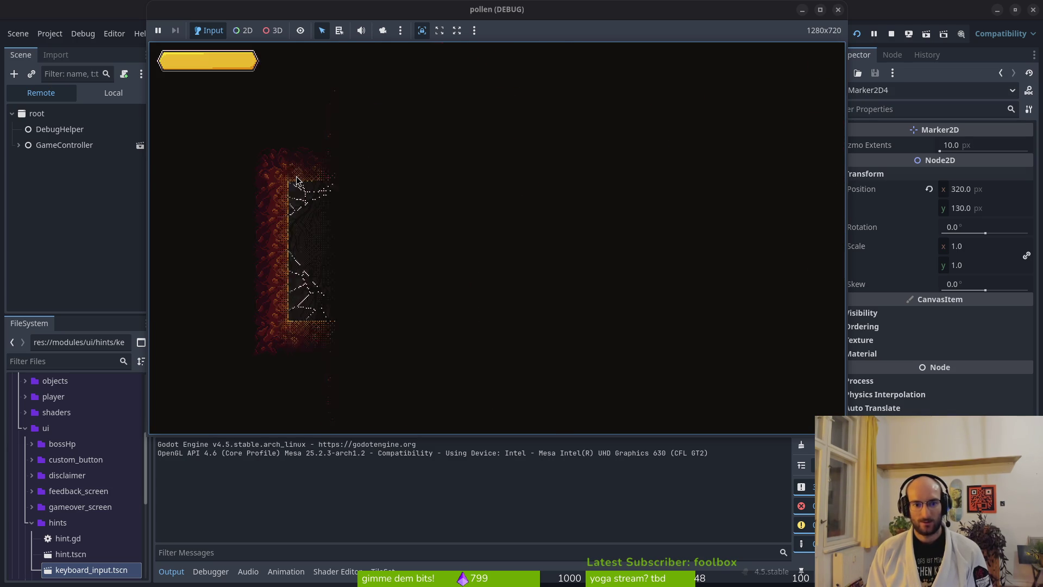
key("Right")
key("space")
key("x")
key("Left")
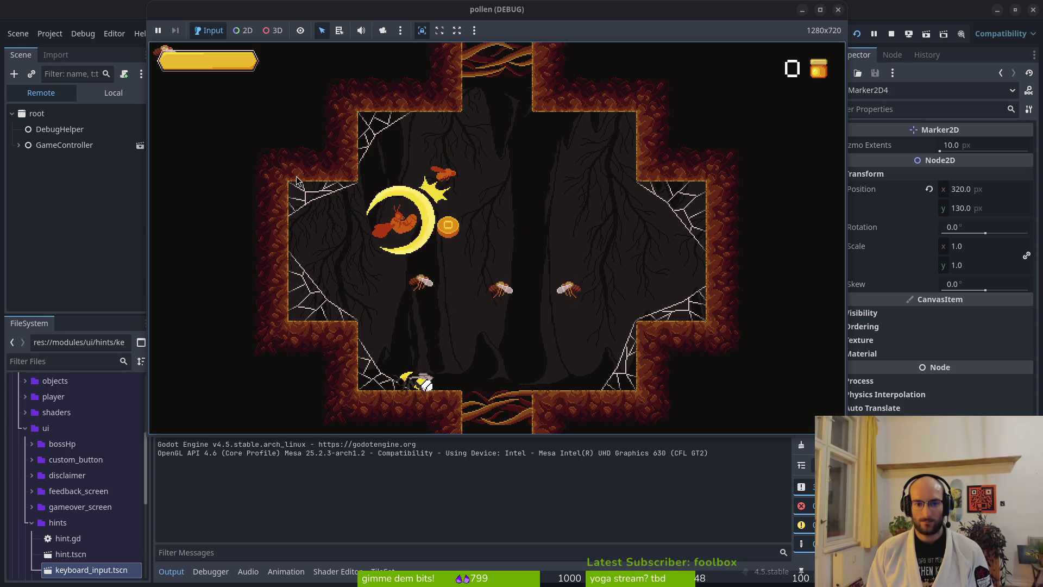
key("Right")
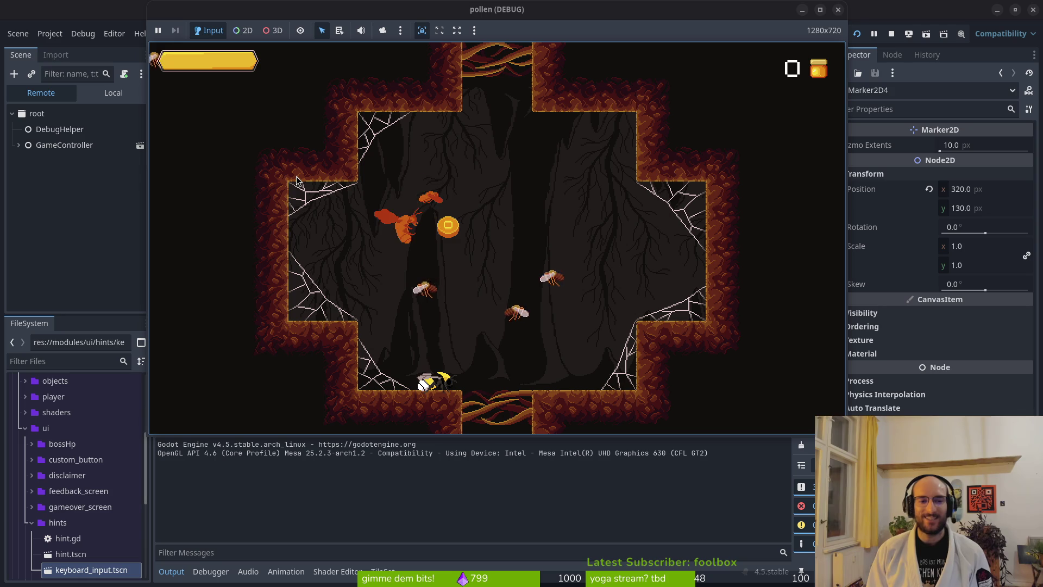
key("F8")
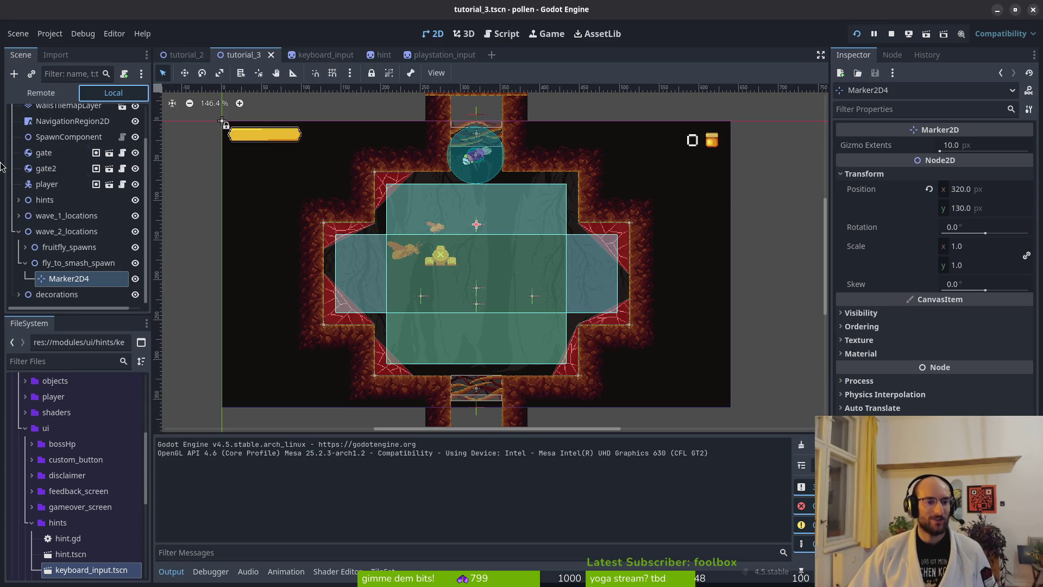
- Expand the remote tree through GameController > level > tutorial_combat > wave_2_locations
left_click(41, 92)
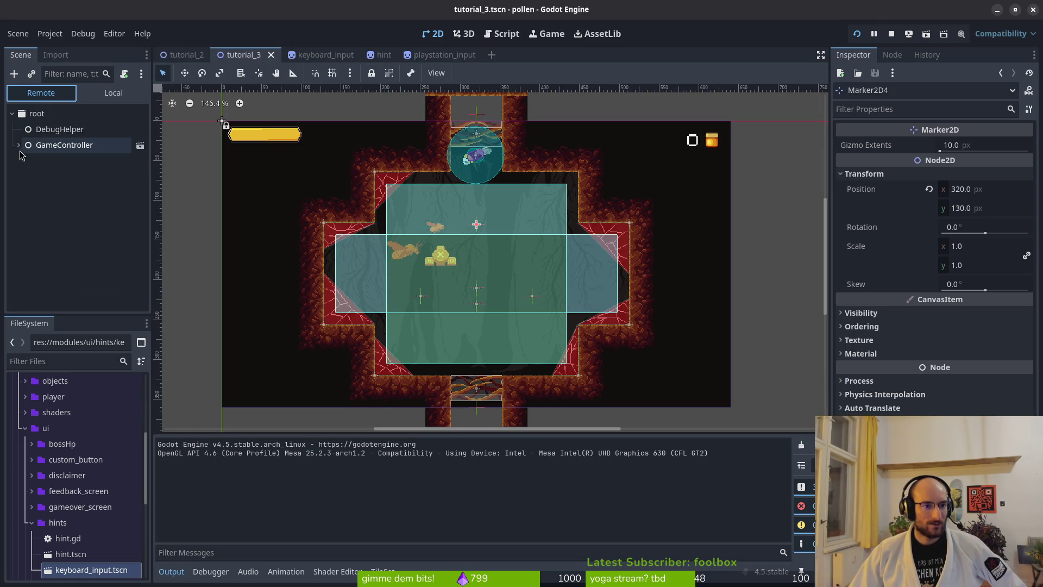
left_click(19, 146)
left_click(25, 177)
left_click(32, 192)
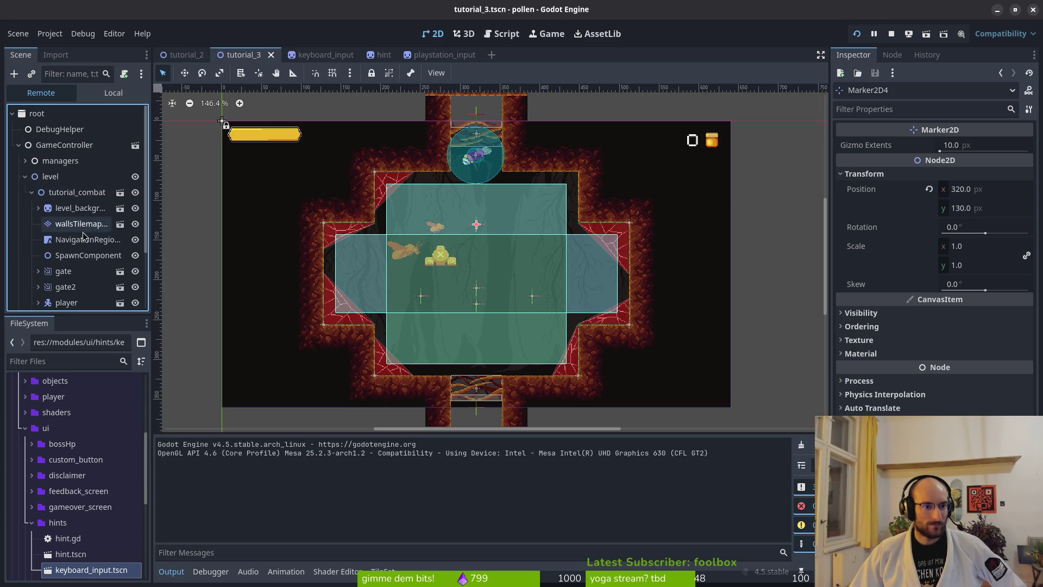
scroll(85, 260, "down", 3)
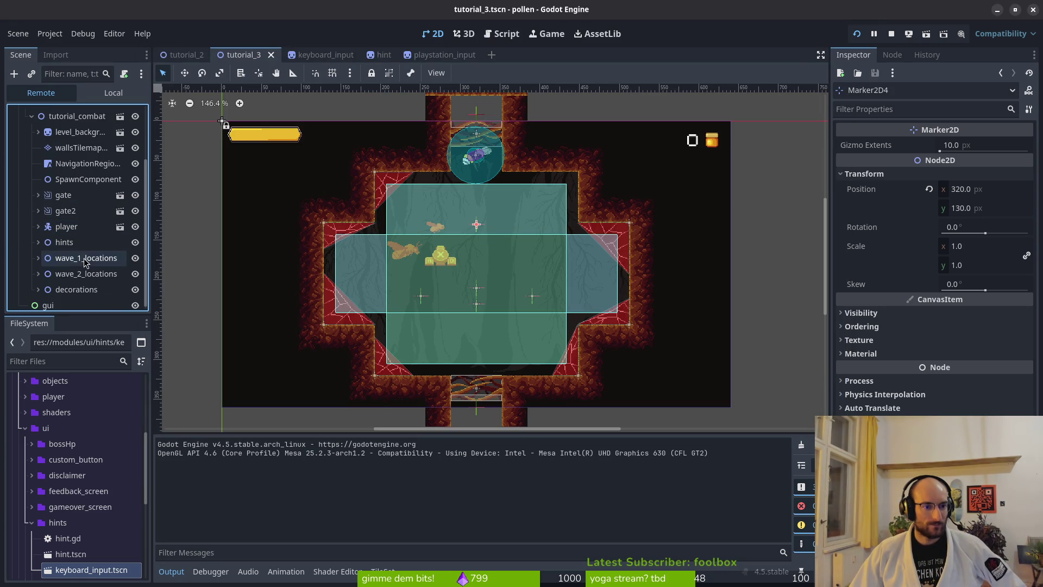
left_click(38, 273)
scroll(60, 279, "down", 2)
- Expand fly_to_smash_spawn and fruitfly_spawns to see spawned flies, then close the game
left_click(45, 270)
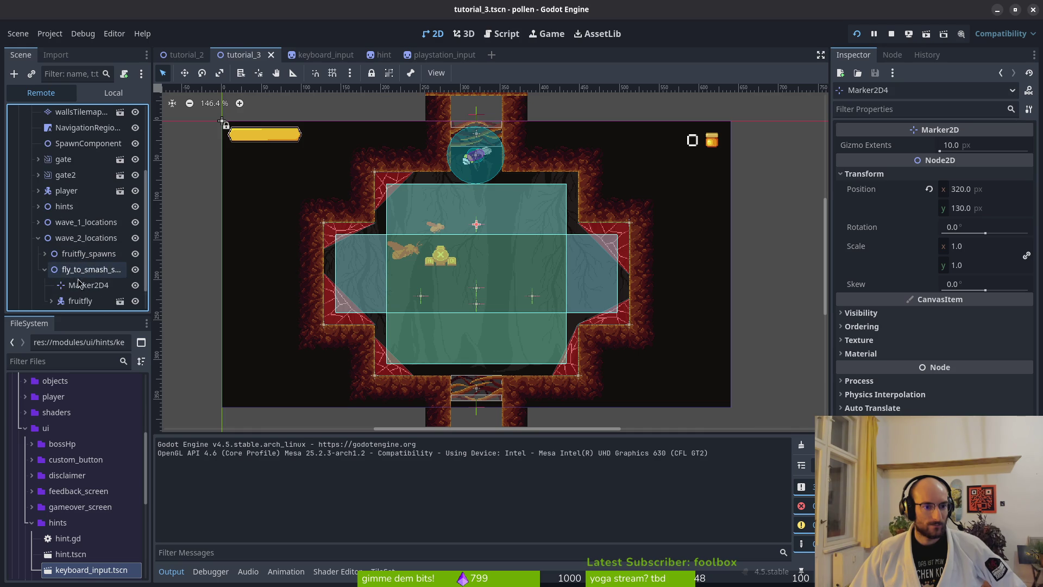
scroll(76, 281, "down", 2)
left_click(45, 222)
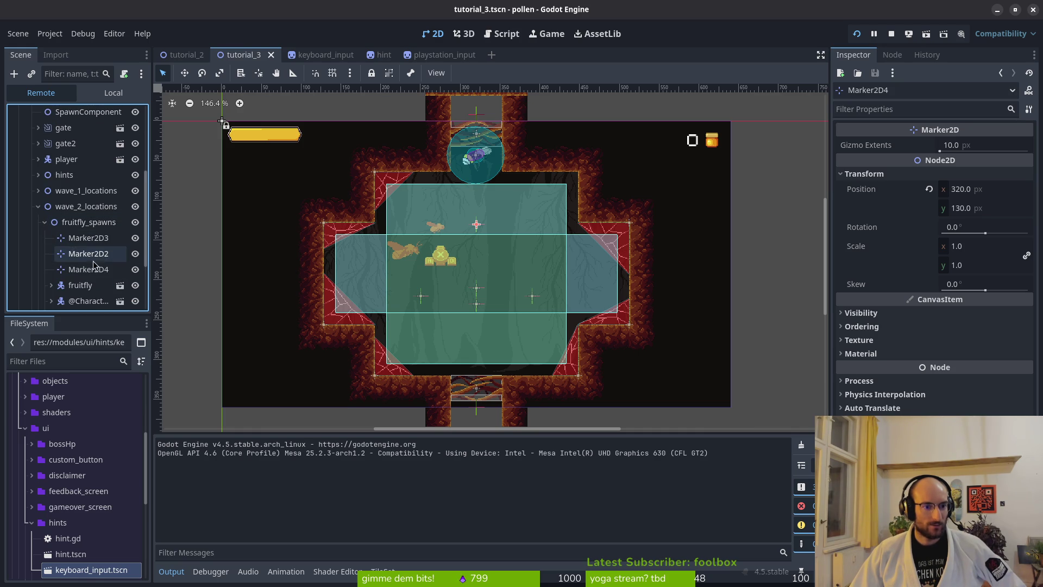
scroll(95, 260, "down", 3)
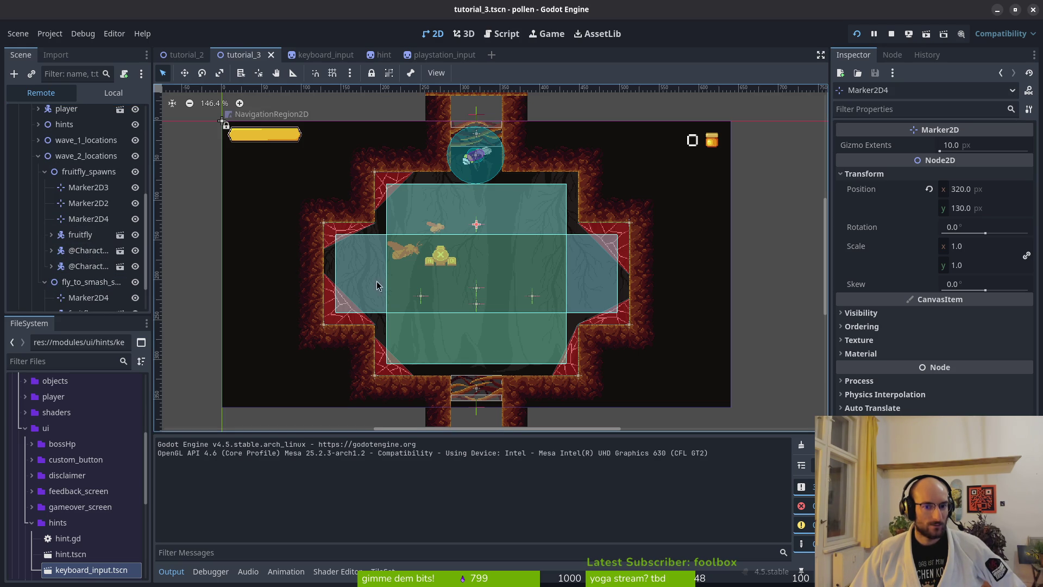
key("F6")
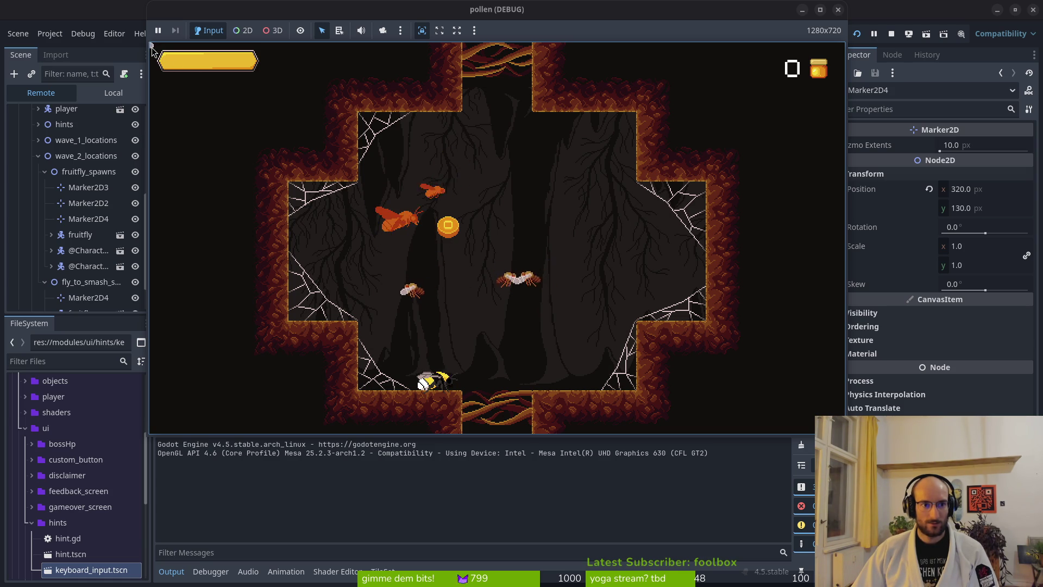
key("F8")
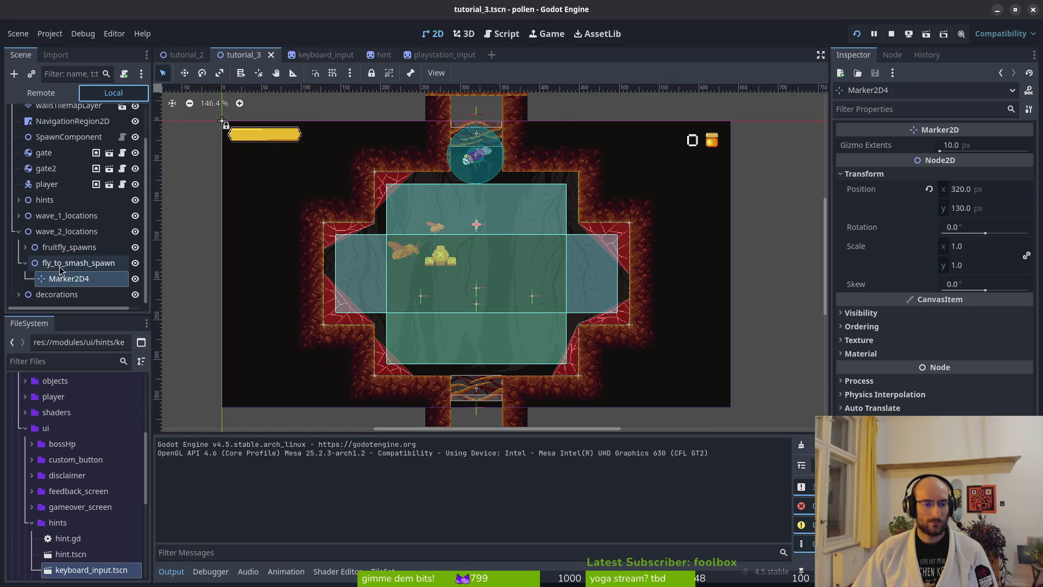
- Compare fruitfly_spawns, fly_to_smash_spawn and Marker2D4 in the local scene tree
left_click(61, 266)
left_click(67, 278)
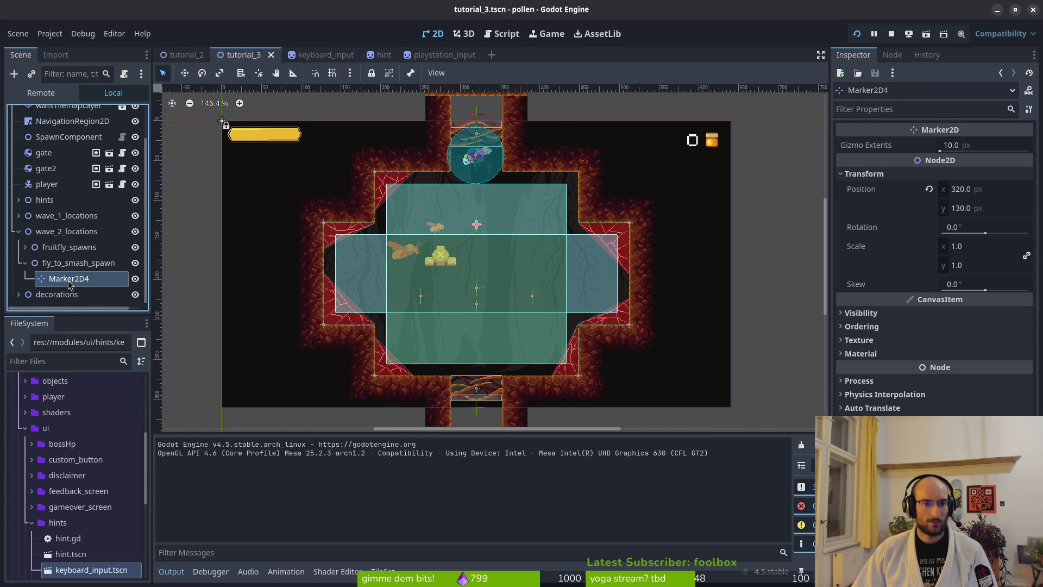
left_click(65, 250)
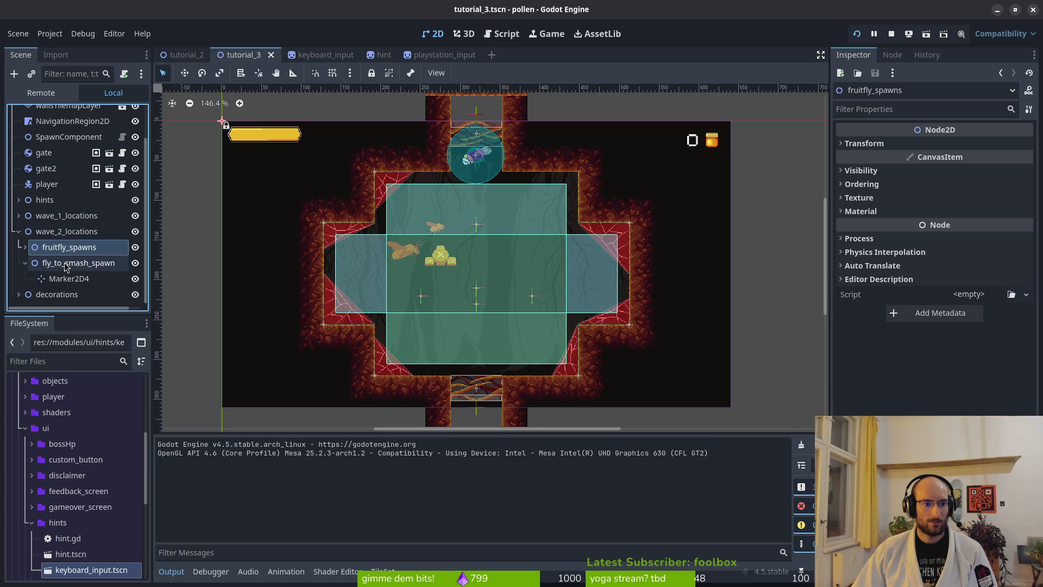
left_click(65, 265)
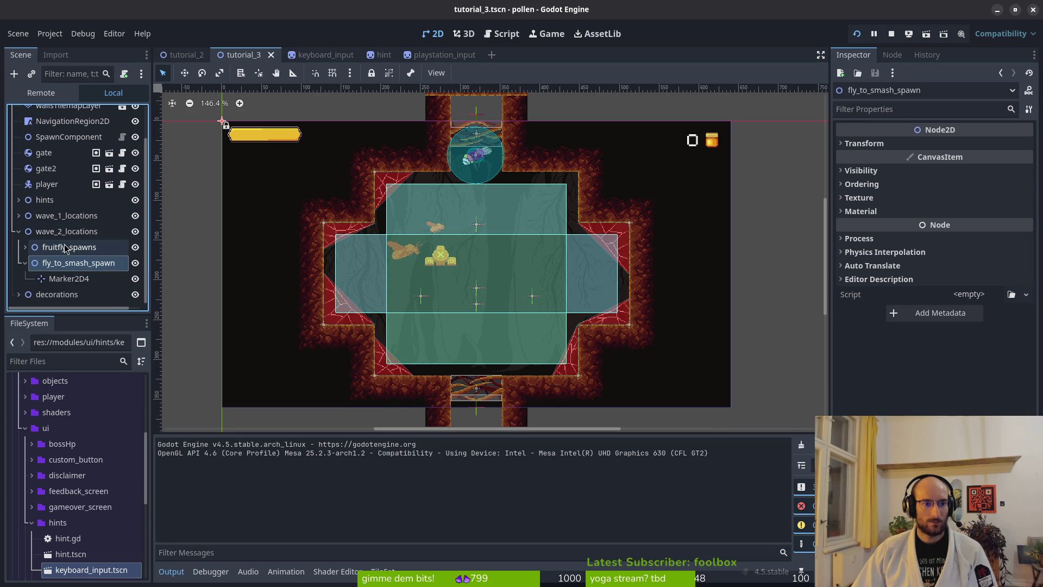
left_click(65, 248)
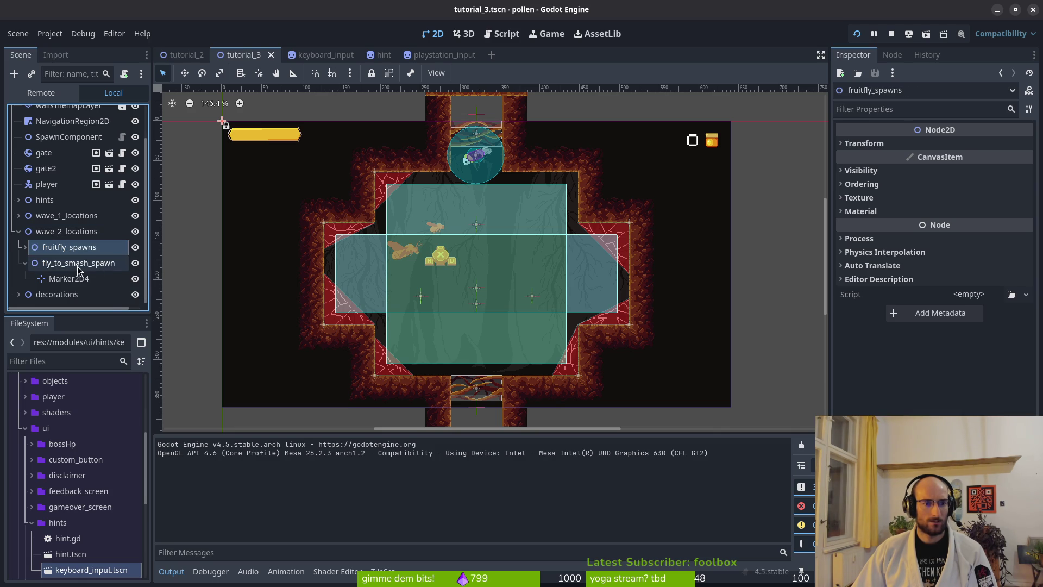
left_click(77, 266)
left_click(91, 277)
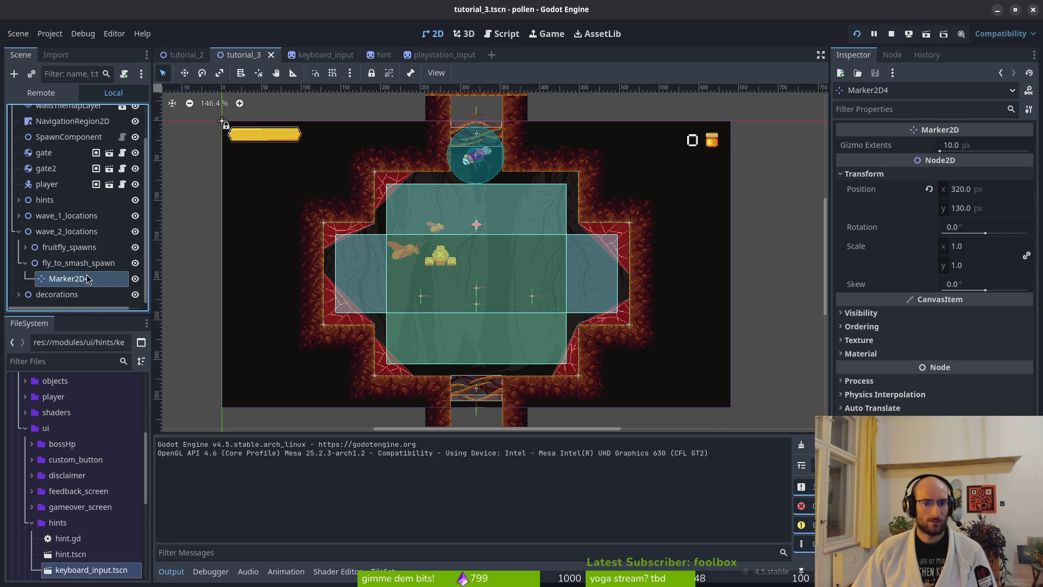
- Run the game briefly, close it, and return to tutorial_3.gd in Neovim
key("F6")
key("F8")
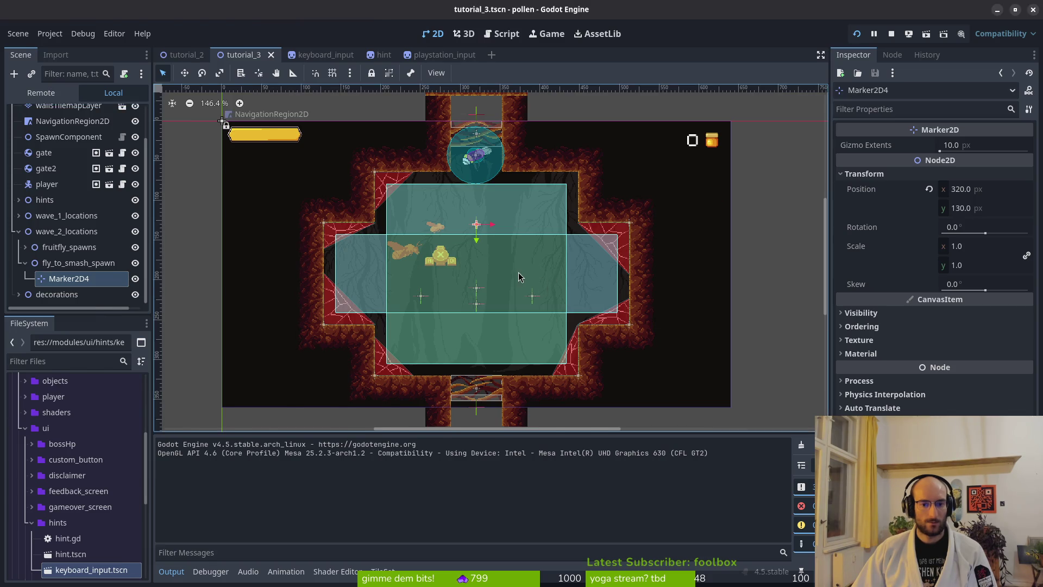
key("alt+Tab")
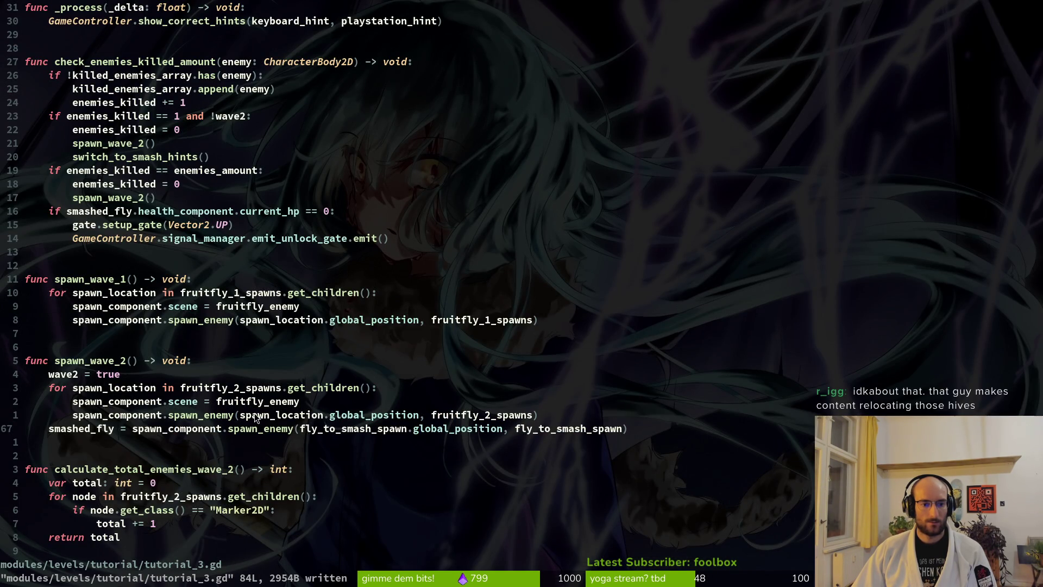
- Insert 'get_child(0).' before global_position on line 67, then save and quit with :wq
left_click(234, 390)
left_click(405, 431)
type("iget")
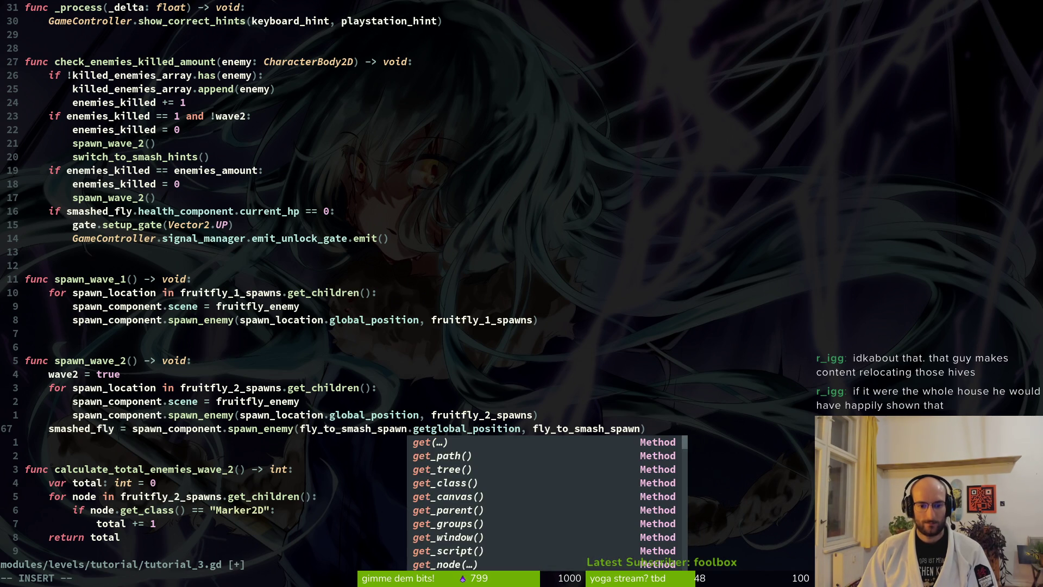
type("_child(0")
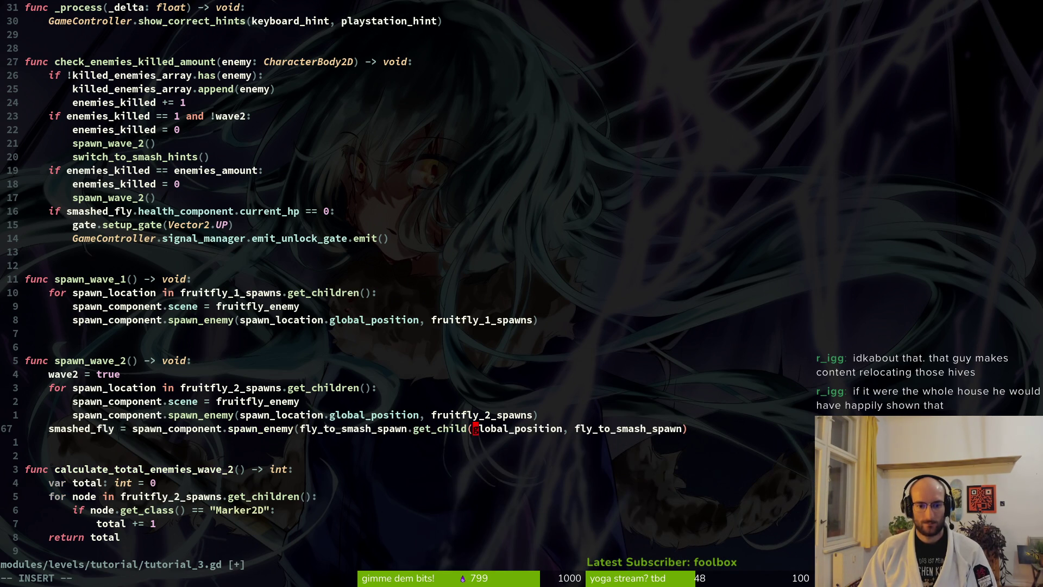
type(").")
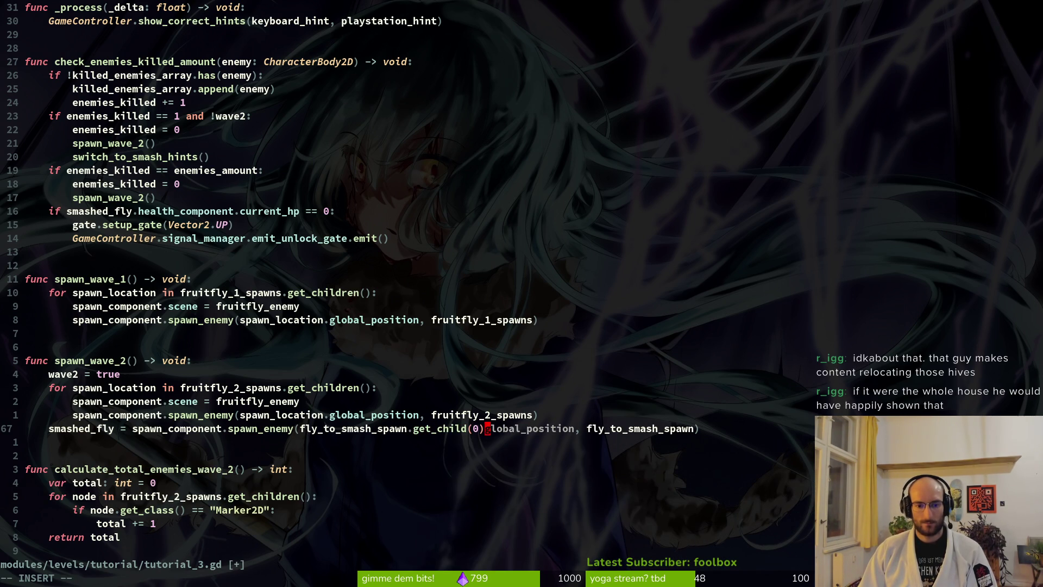
key("Escape")
type(":wq")
key("Return")
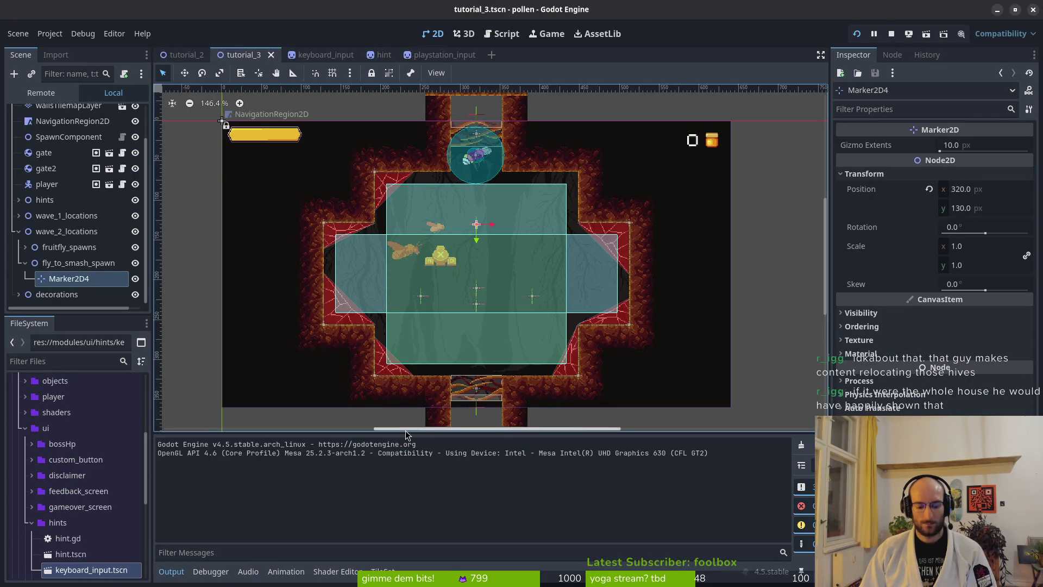
- Launch the game and fly the bee right through the tutorial rooms into the cave
key("F5")
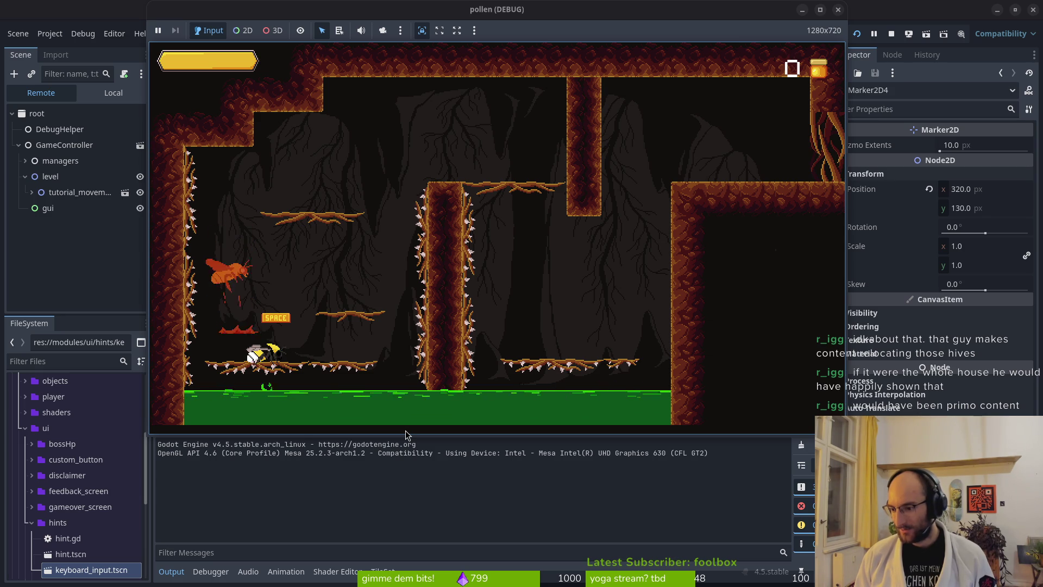
key("space")
key("Right")
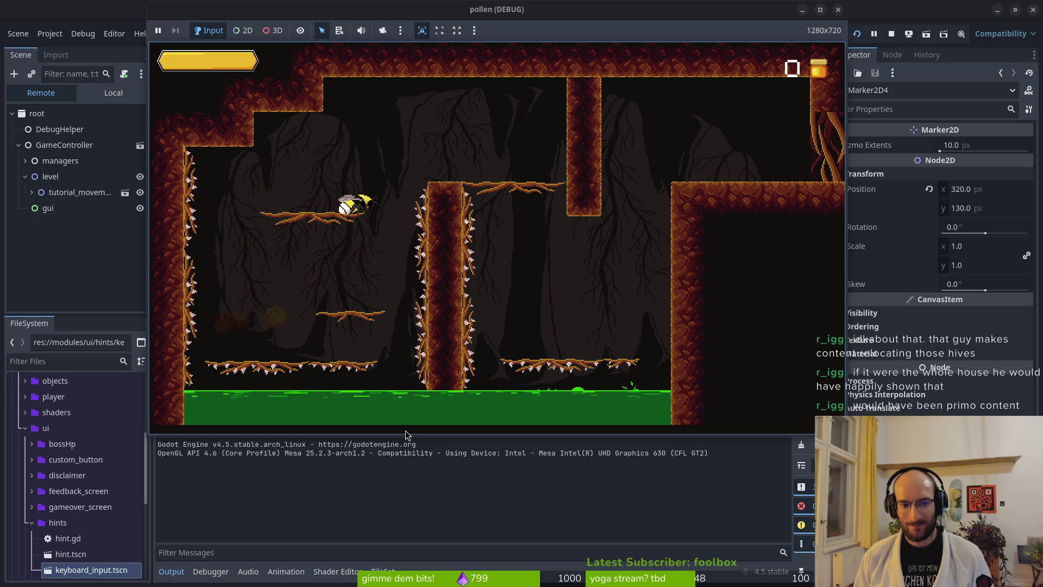
key("Right")
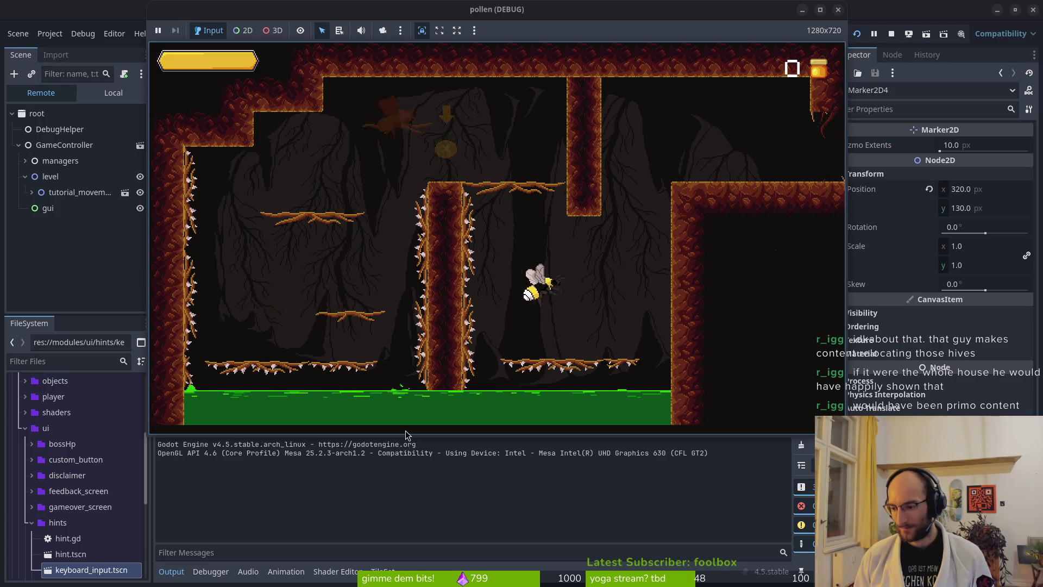
key("Right")
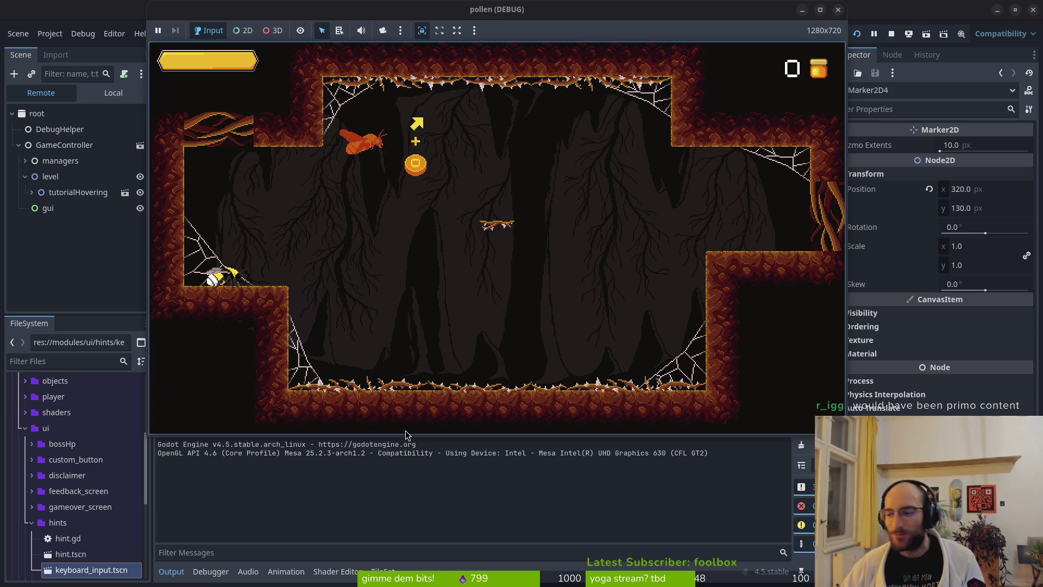
key("Right")
key("Up")
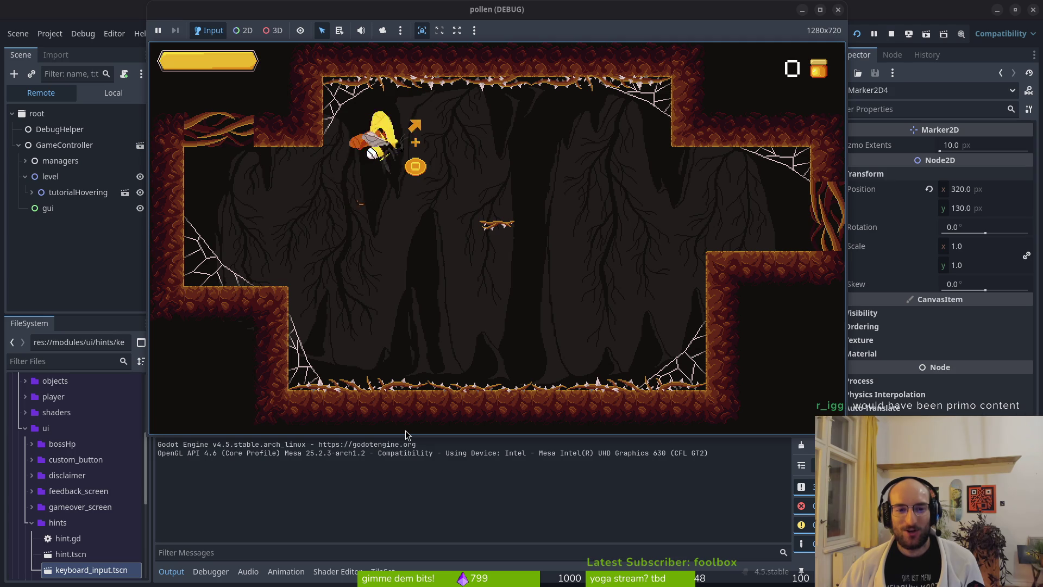
key("Right")
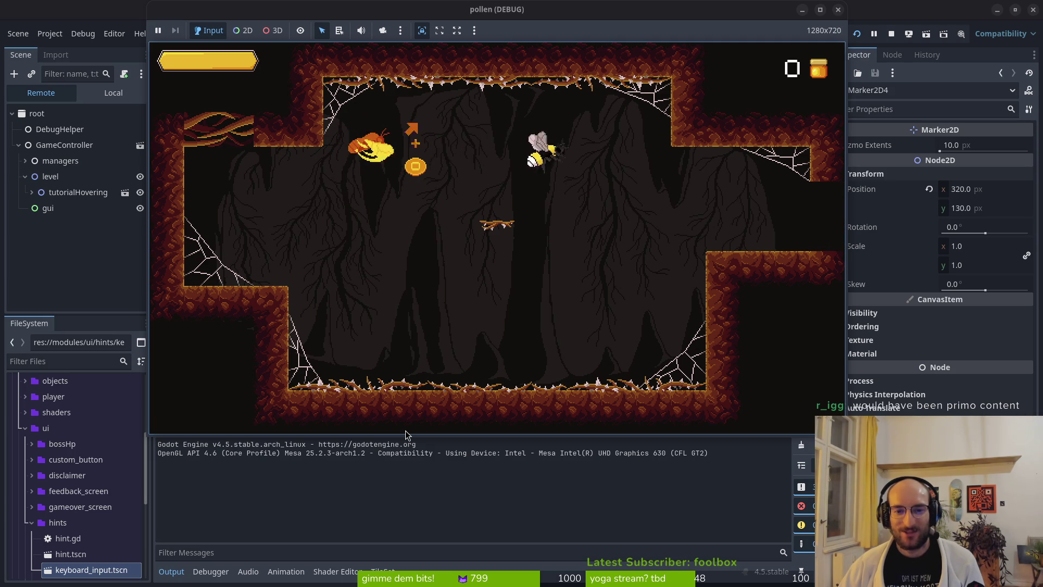
key("Right")
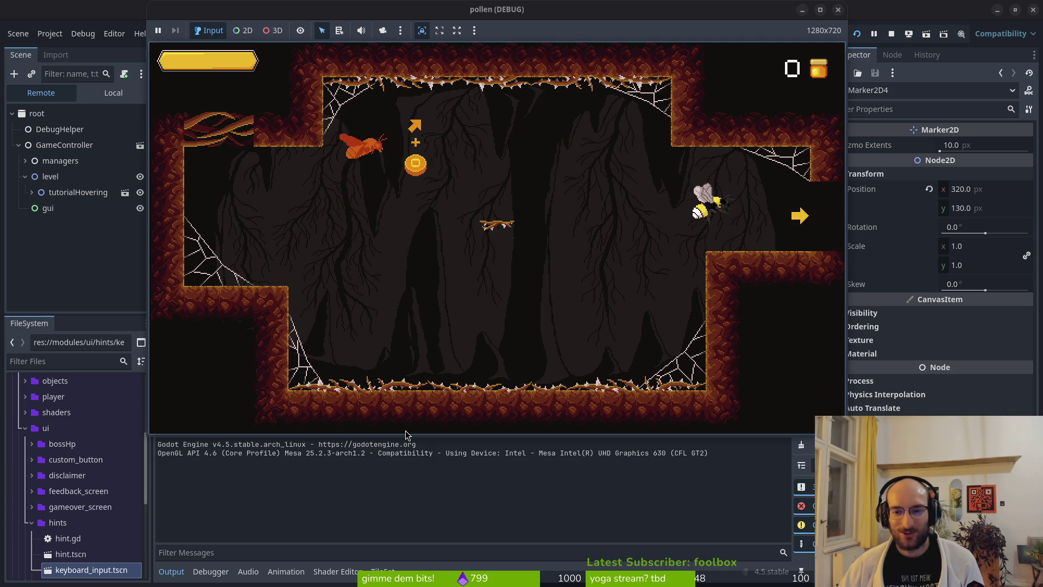
key("Right")
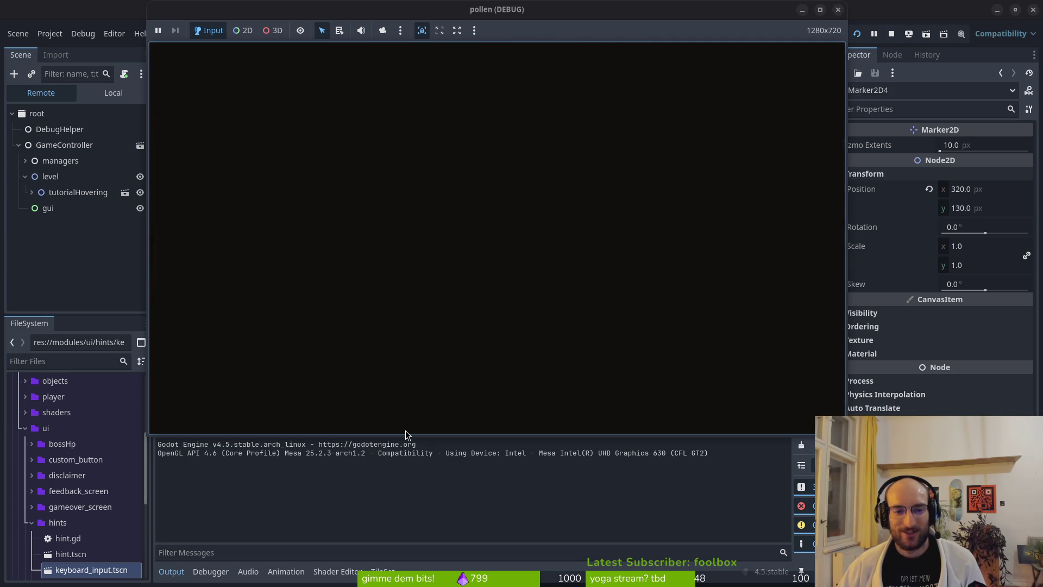
- Fight the moths in the tutorial_combat room, then stop the running game
key("Up")
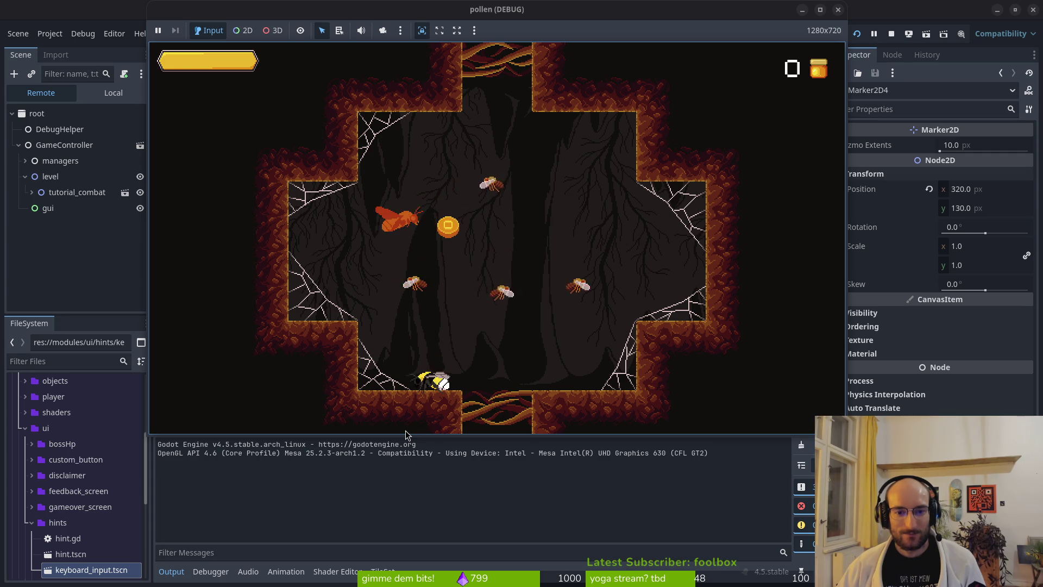
key("Up")
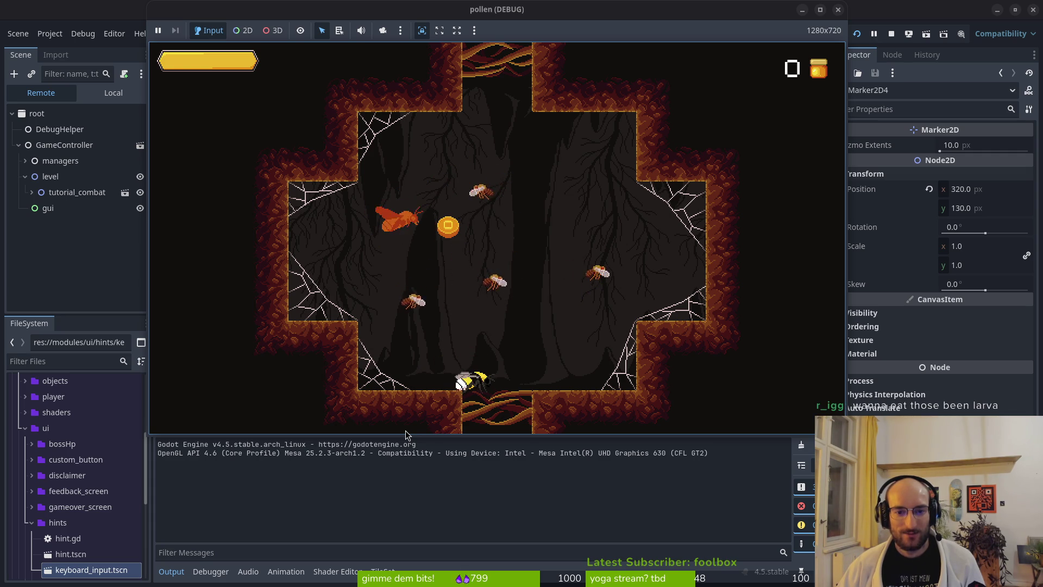
key("Left")
key("Up")
key("Up")
key("Up")
key("Right")
key("Up")
key("Left")
key("Up")
key("Left")
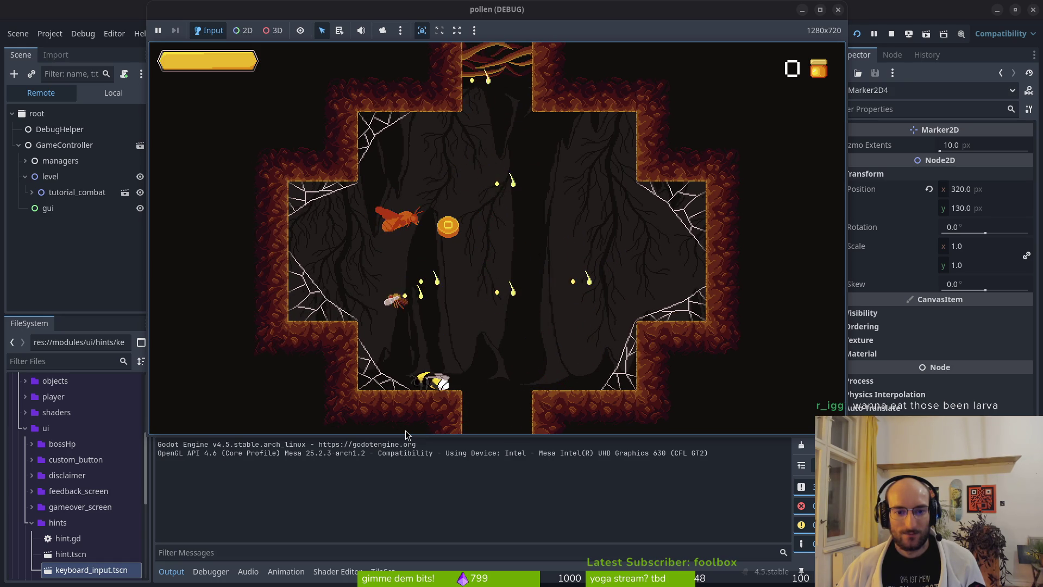
key("Left")
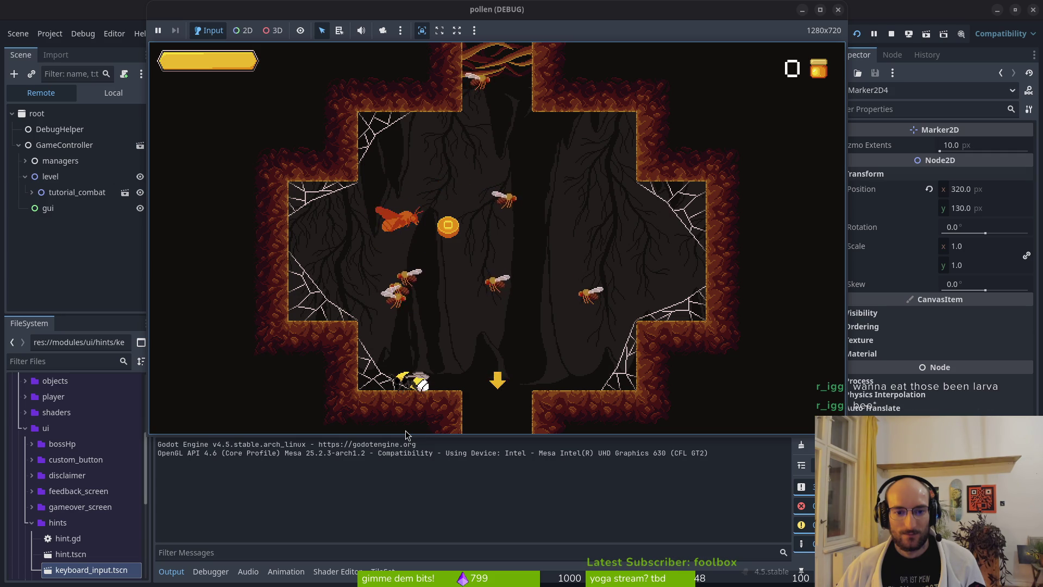
key("Up")
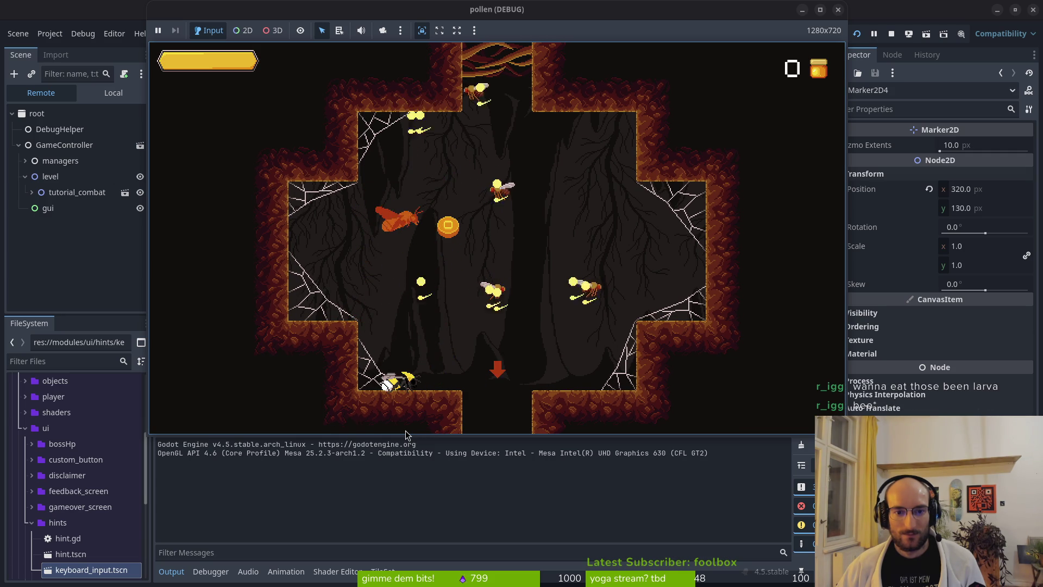
left_click(891, 34)
key("alt+Tab")
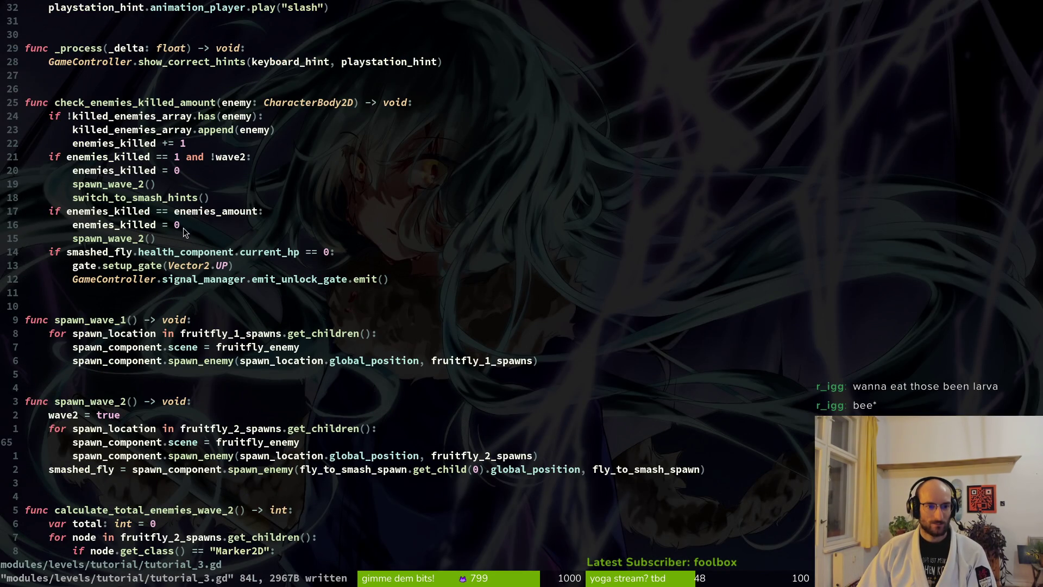
- Read through tutorial_3.gd without changes, then return to Godot to relaunch the game
scroll(191, 220, "up", 4)
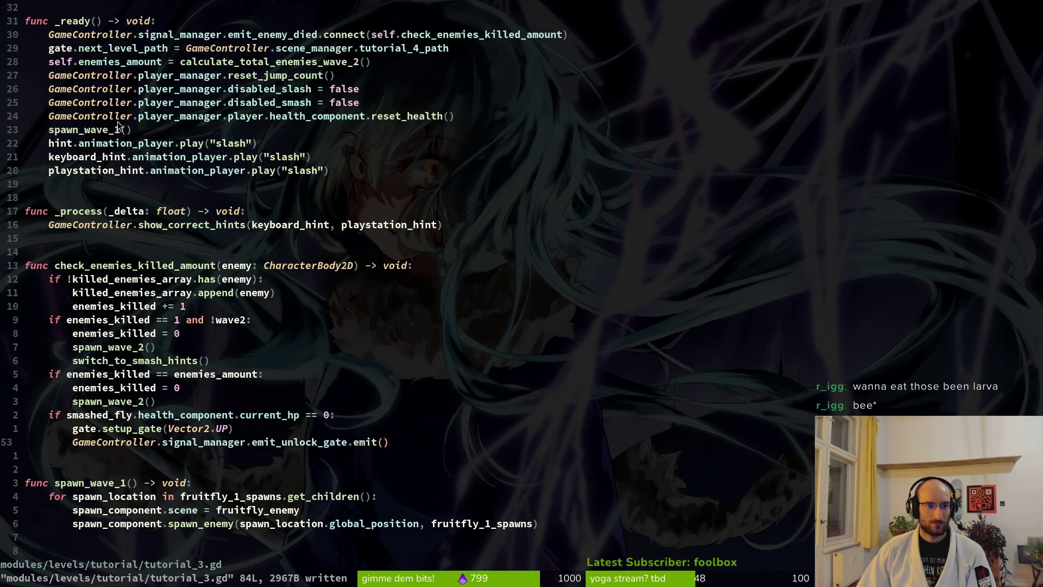
scroll(135, 125, "up", 5)
scroll(201, 280, "down", 6)
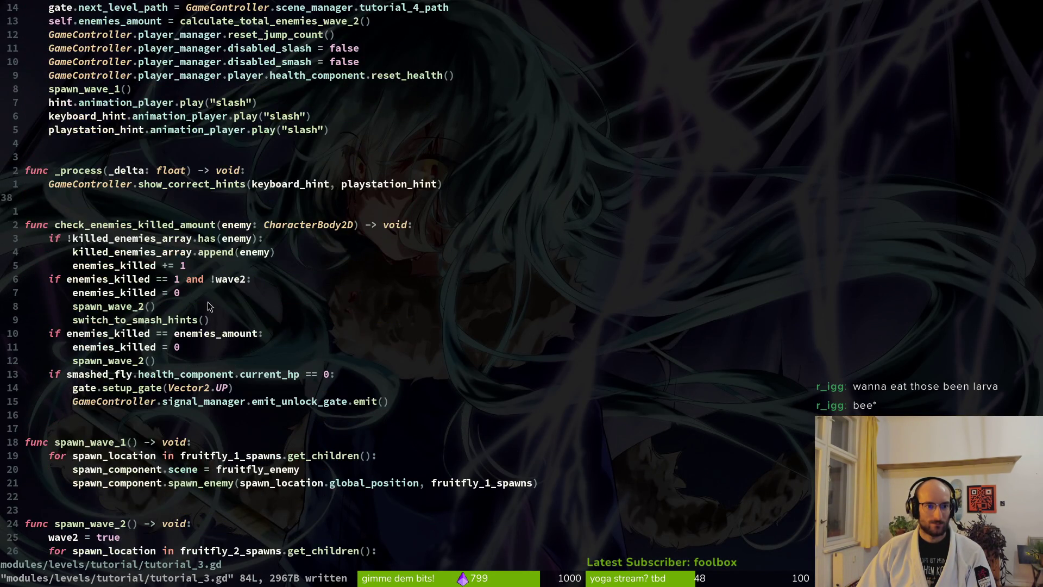
scroll(185, 295, "down", 2)
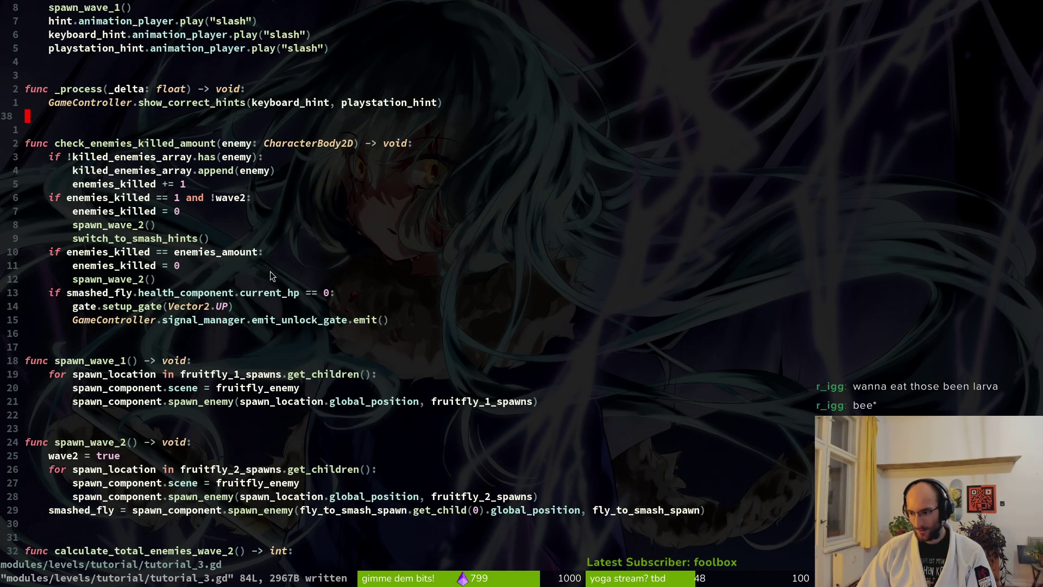
key("alt+Tab")
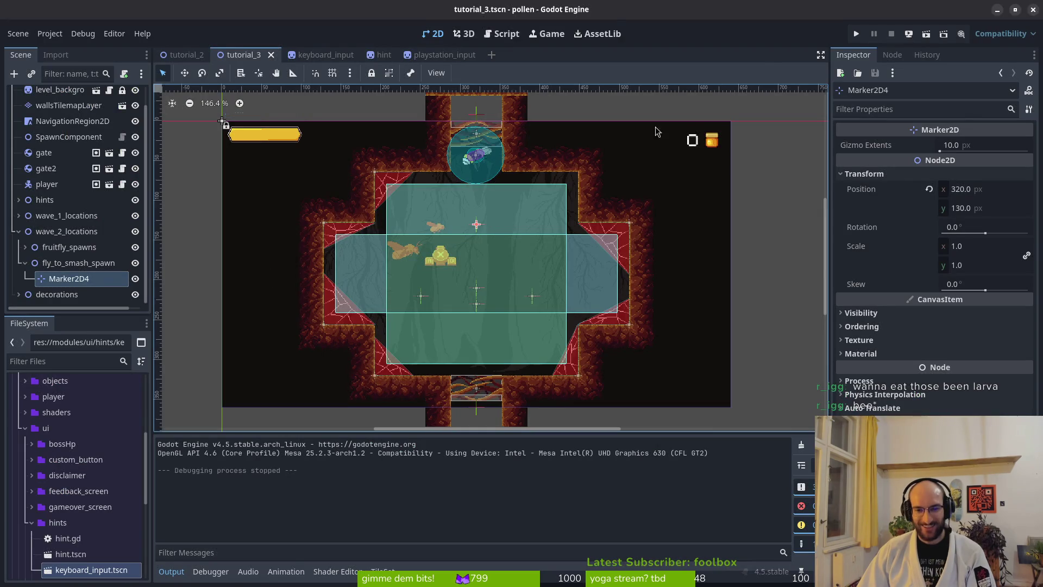
- Relaunch the game and play to the tutorial_combat room to watch moths spawn around the cave
left_click(851, 38)
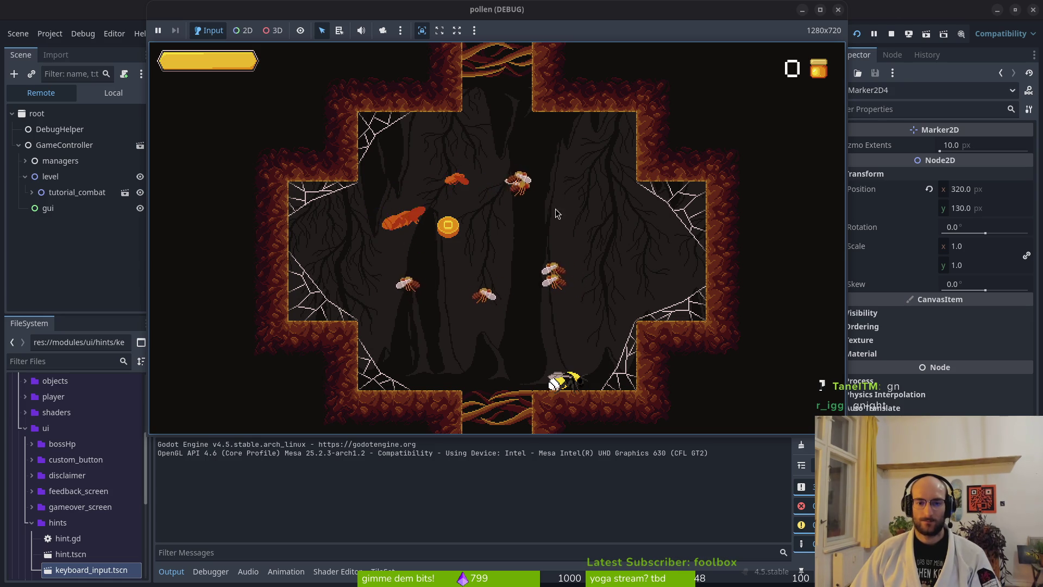
left_click(838, 10)
- Cut the smashed_fly spawn line out of spawn_wave_2 and save the script
key("alt+Tab")
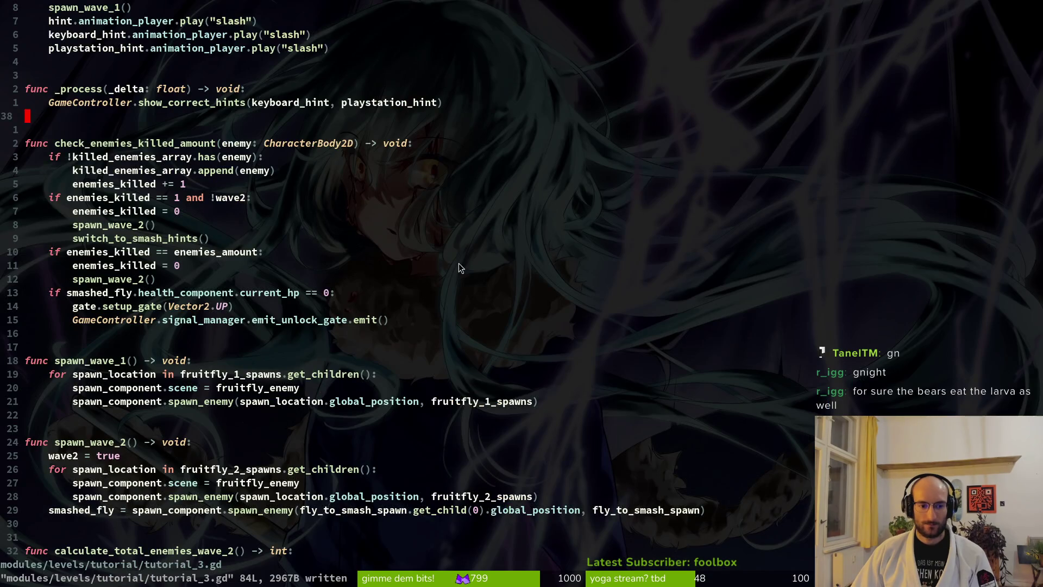
left_click(178, 280)
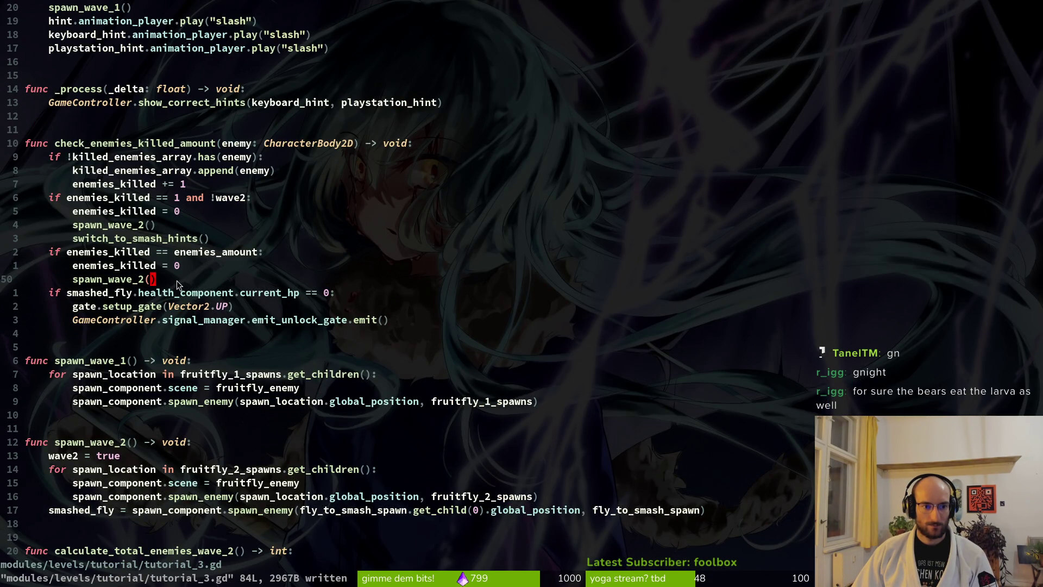
scroll(180, 284, "down", 6)
left_click(127, 267)
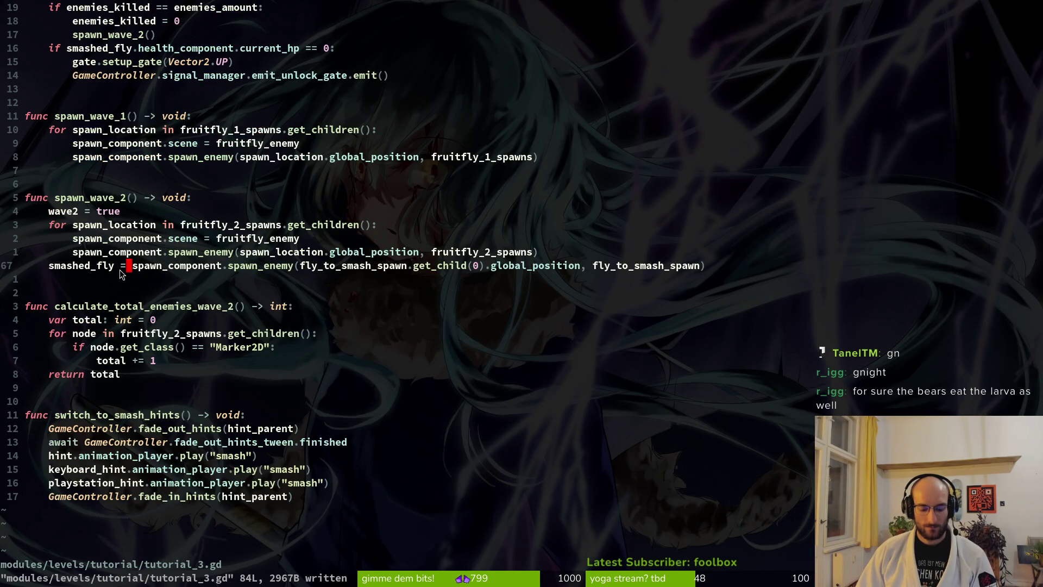
key("shift+v")
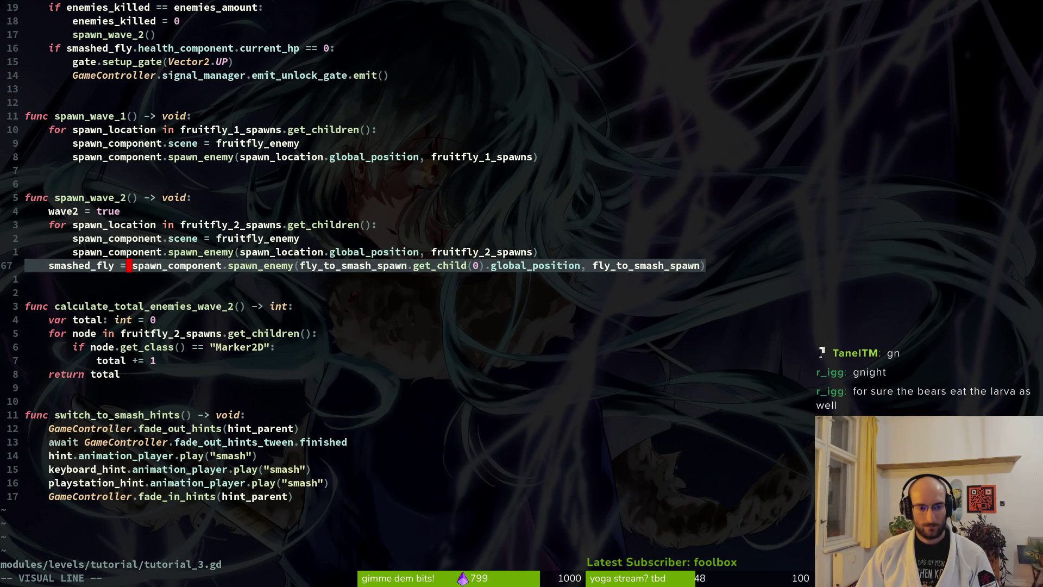
type("d")
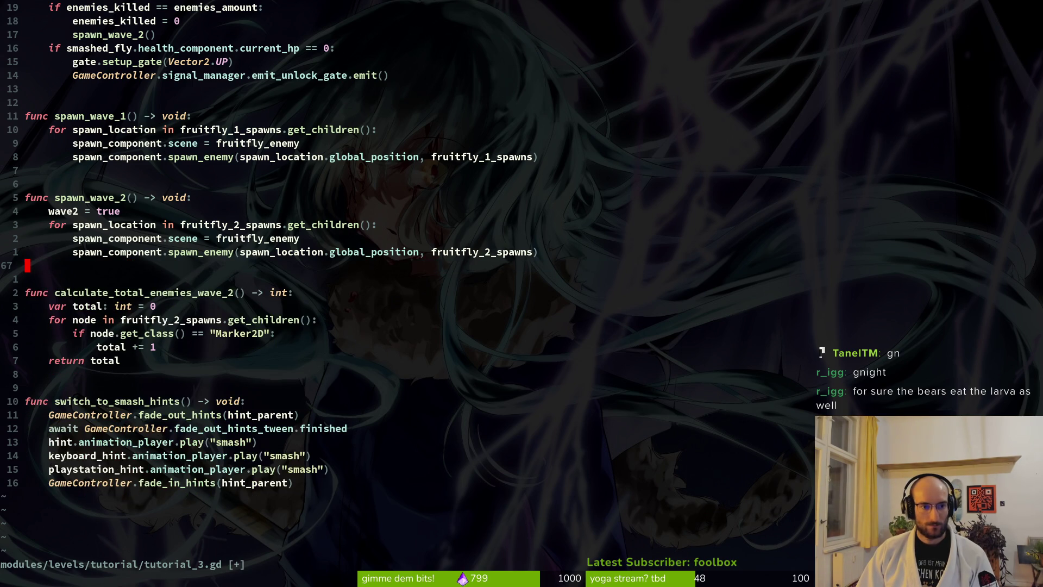
type(":w")
key("Return")
- Paste the smashed_fly line below switch_to_smash_hints(), indent it one level, and save
key("ctrl+u")
key("j")
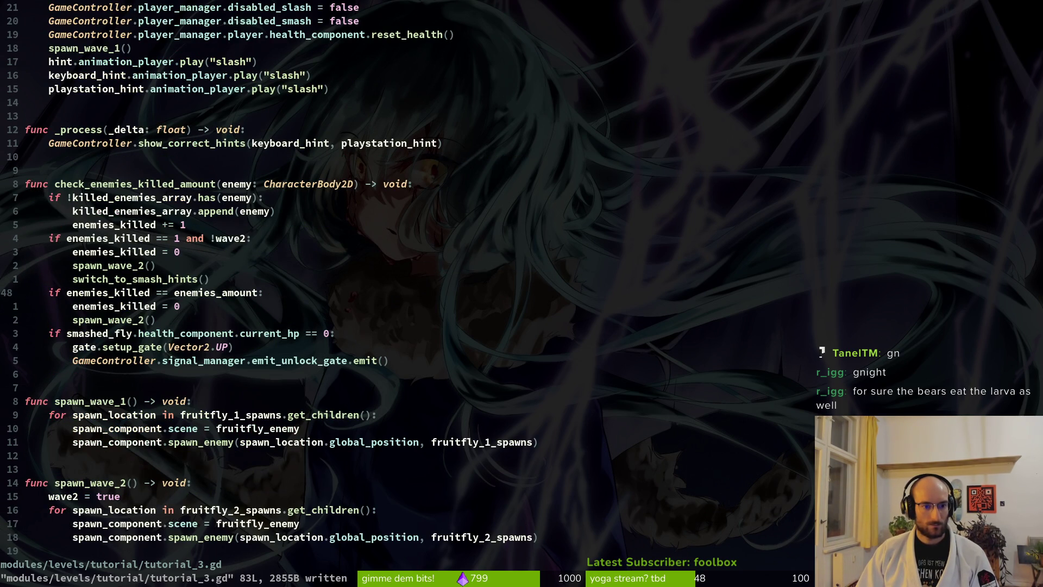
key("k")
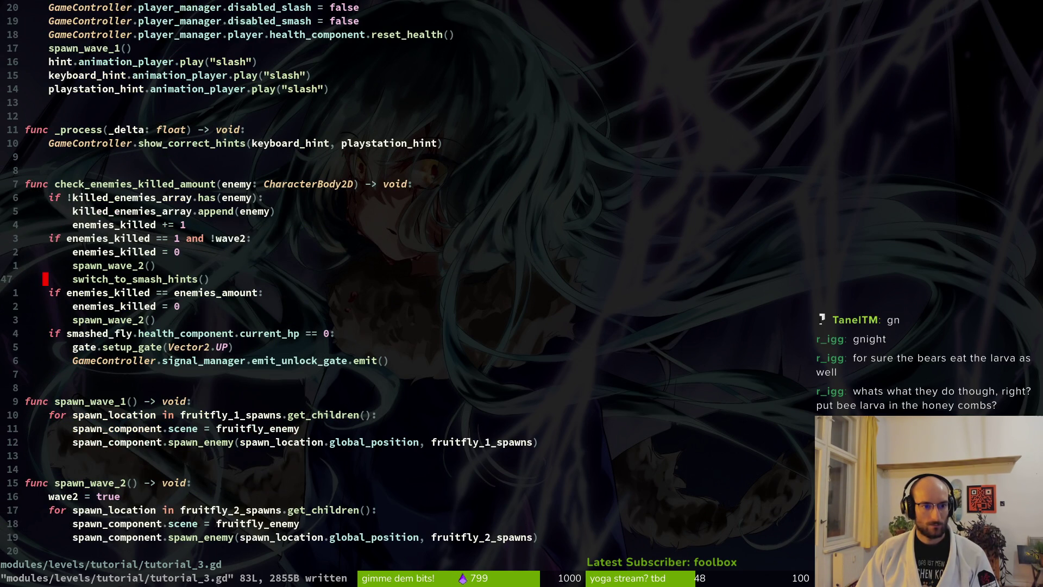
key("p")
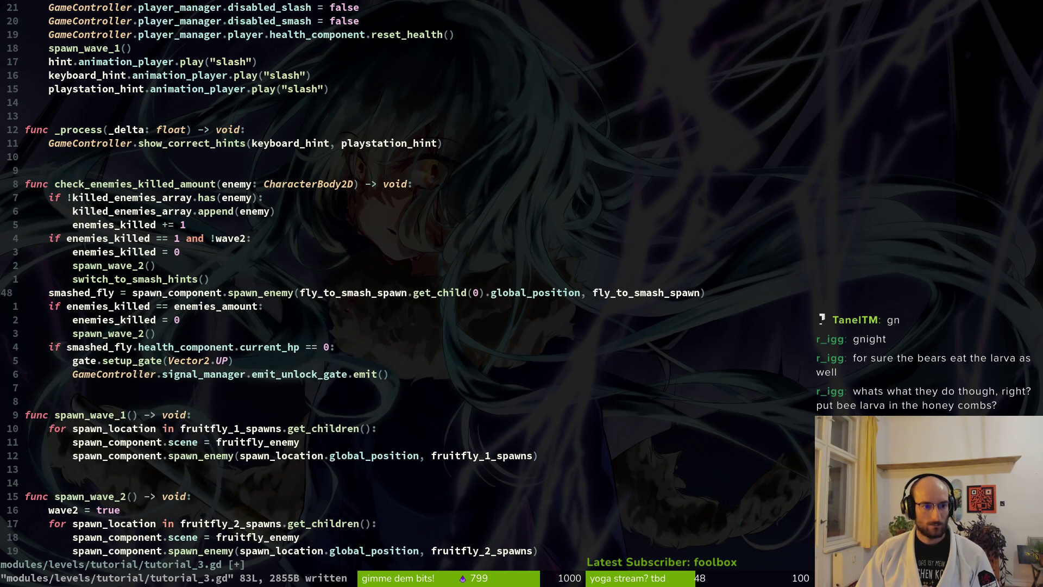
key("shift+v")
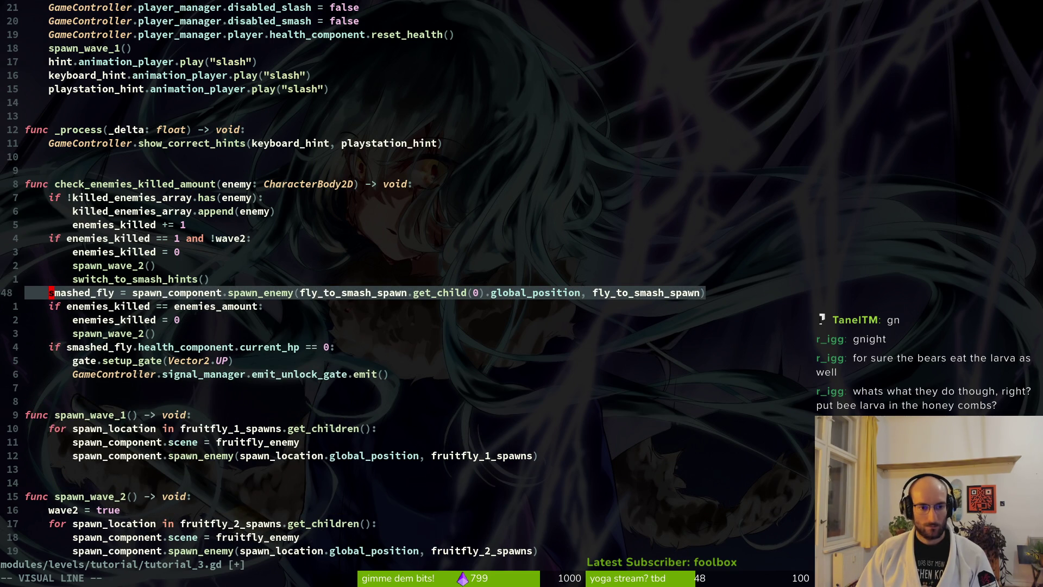
key("greater")
type(":w")
key("Return")
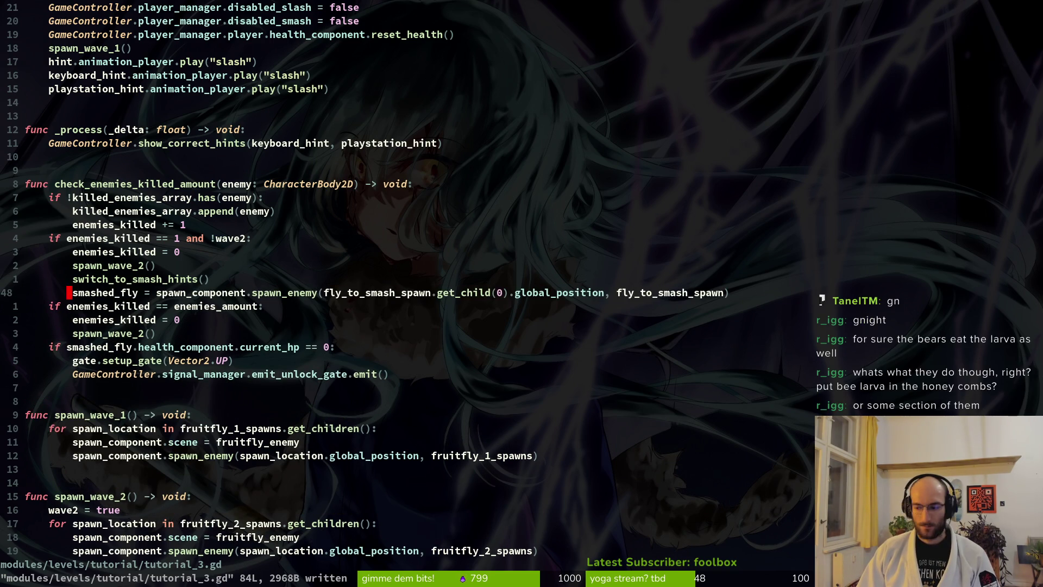
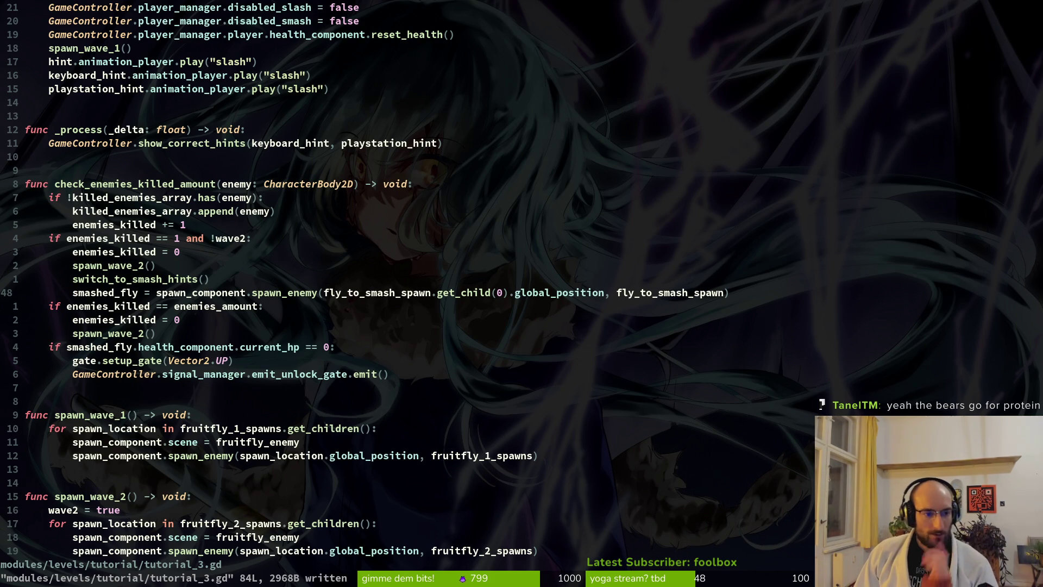
- Review tutorial_3.gd's wave 2 condition, spawn_wave_2, kill-counter reset and smashed_fly spawn, then return to Godot
key("k")
key("k")
key("k")
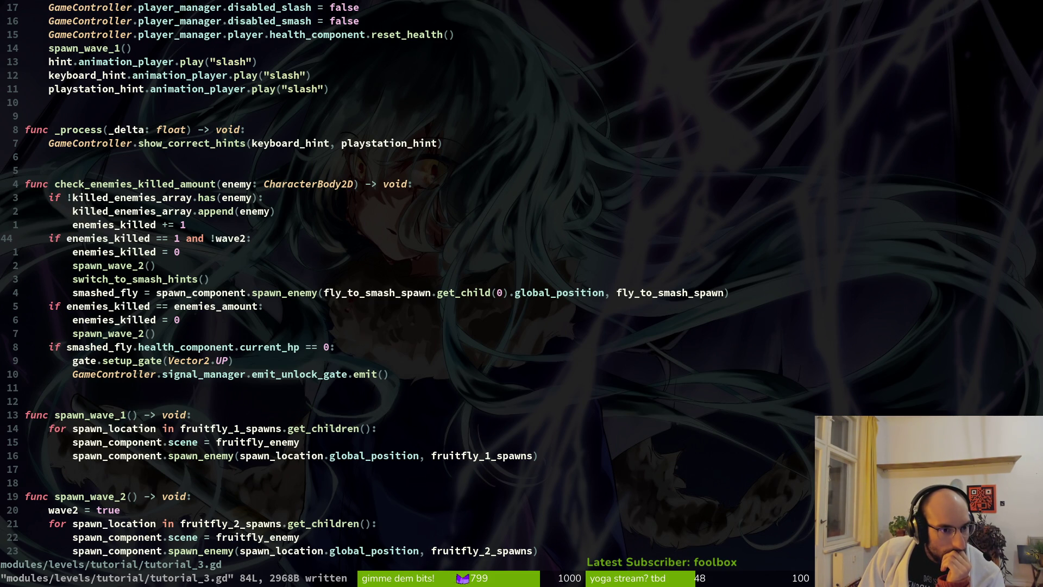
key("j")
key("j")
key("j")
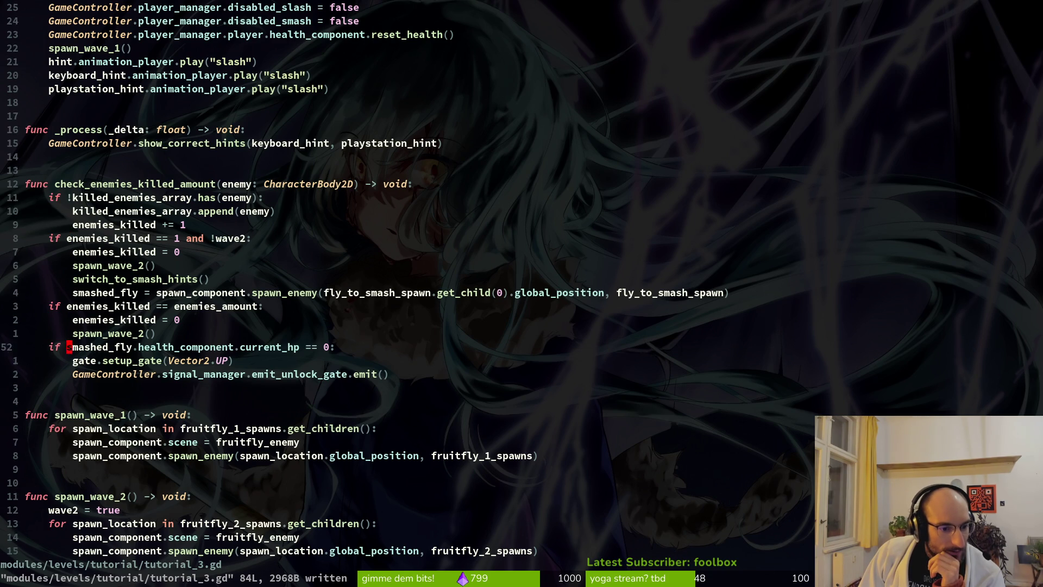
key("1")
key("9")
key("k")
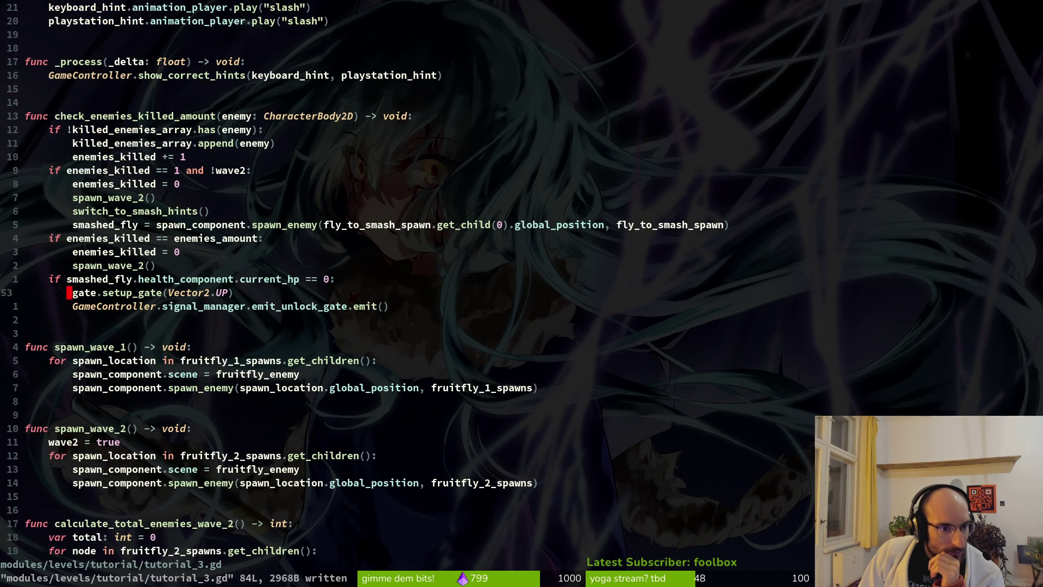
key("j")
key("j")
key("j")
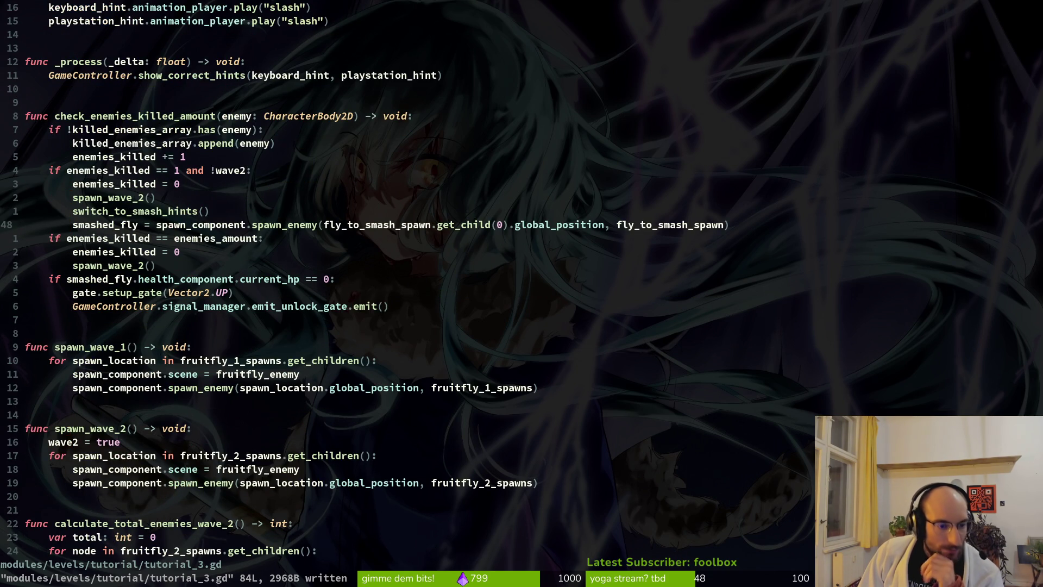
key("alt+Tab")
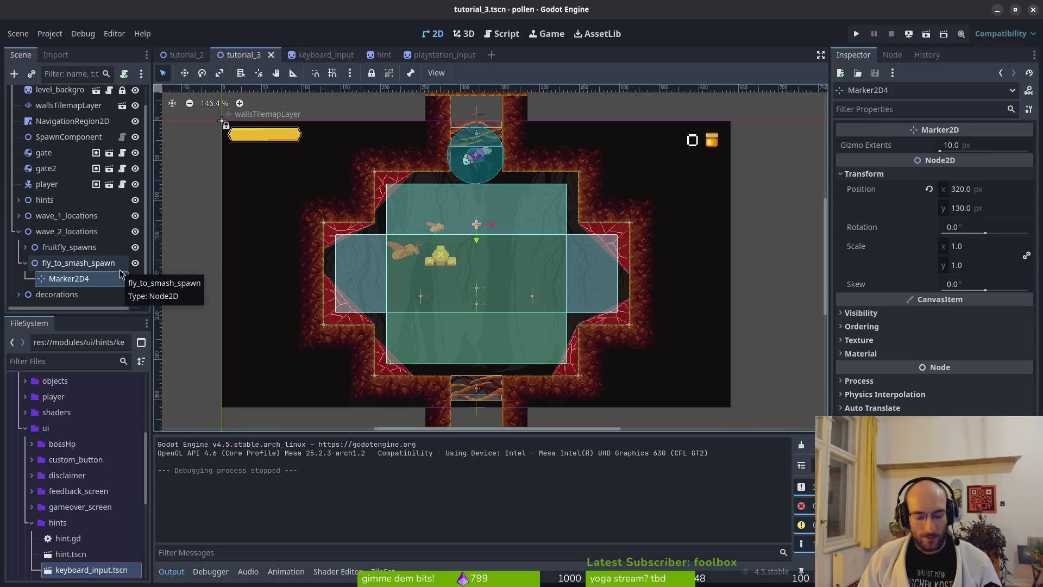
- Run the project and fly the bee through the movement and hovering tutorial rooms
key("F5")
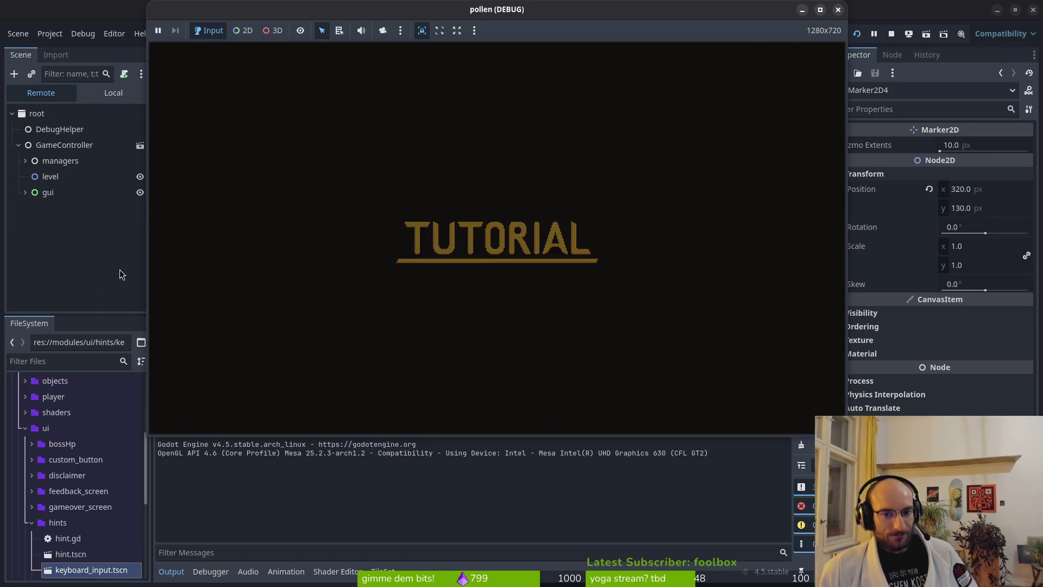
key("Up")
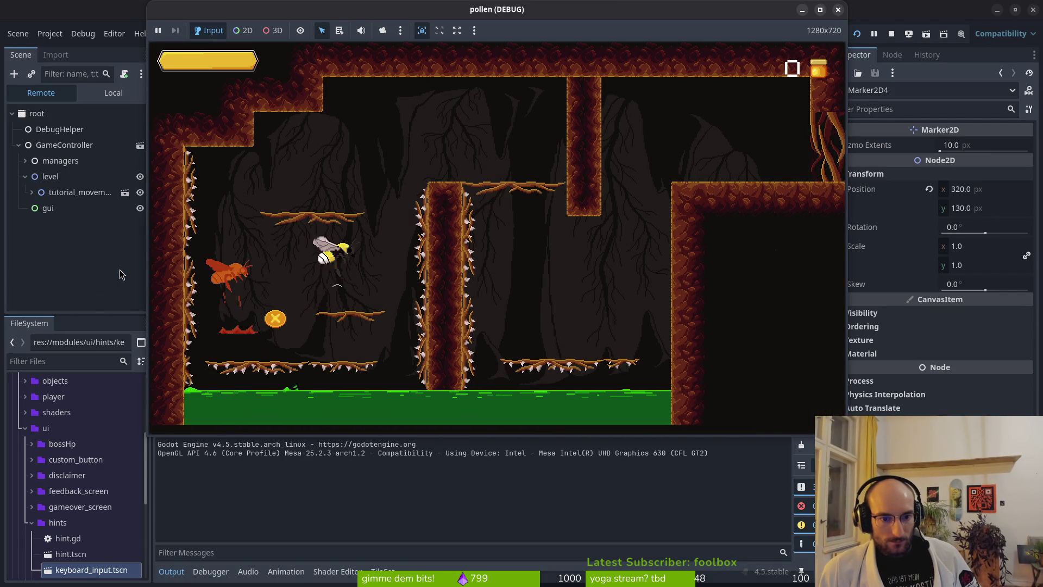
key("Right")
key("Right")
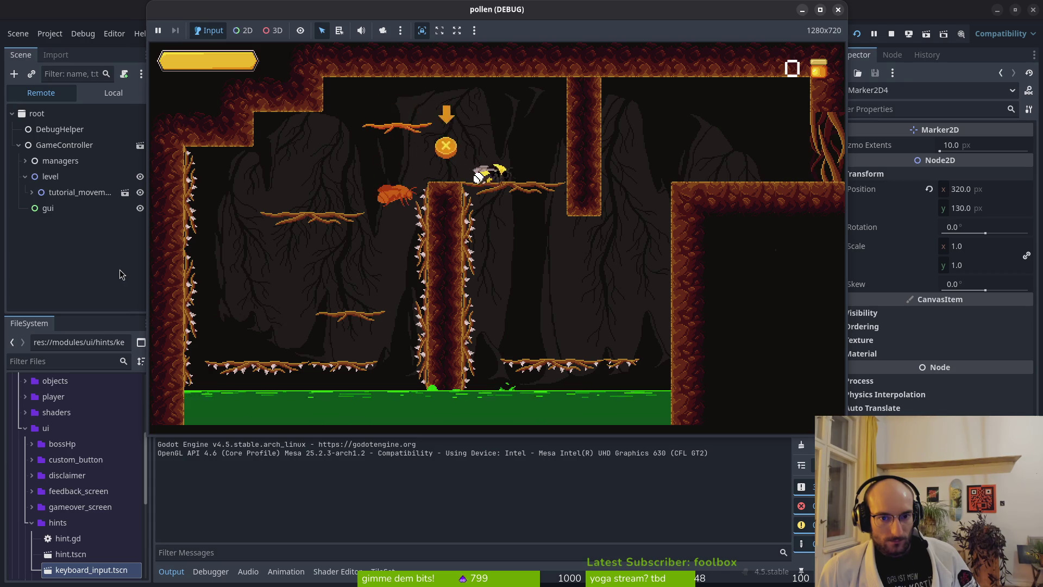
key("Up")
key("Right")
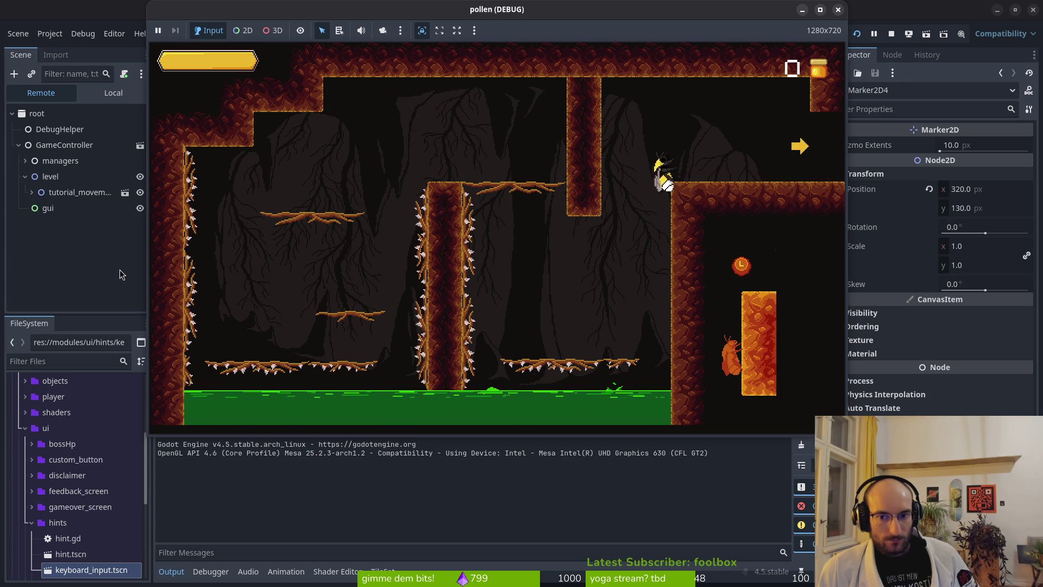
key("Right")
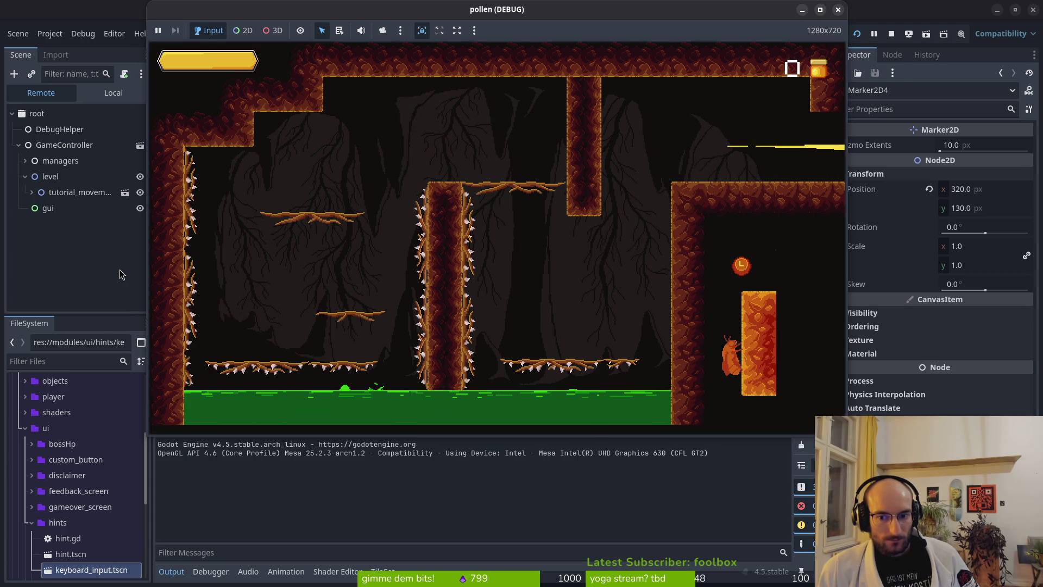
key("Up")
key("Right")
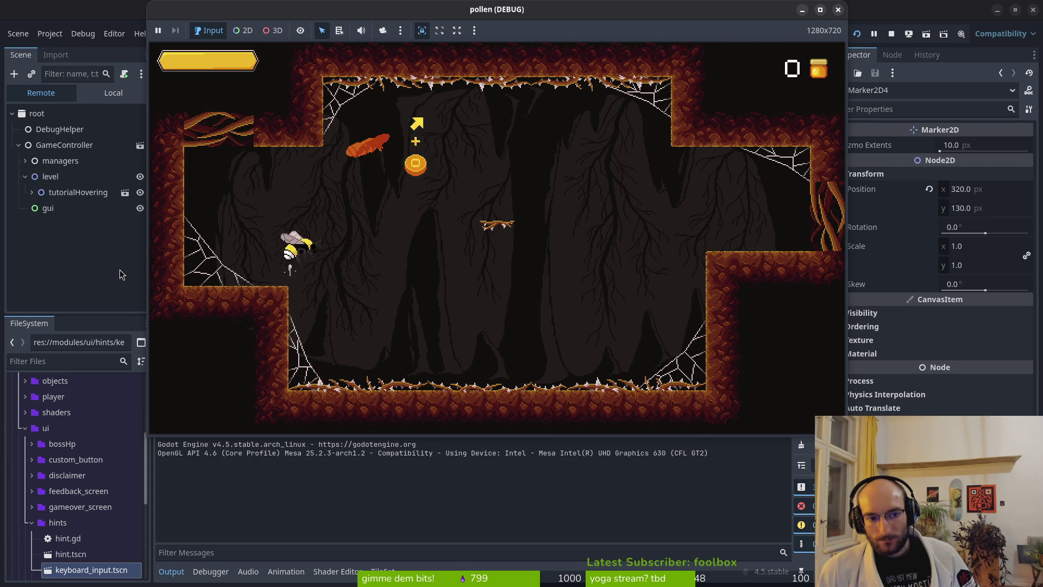
key("Right")
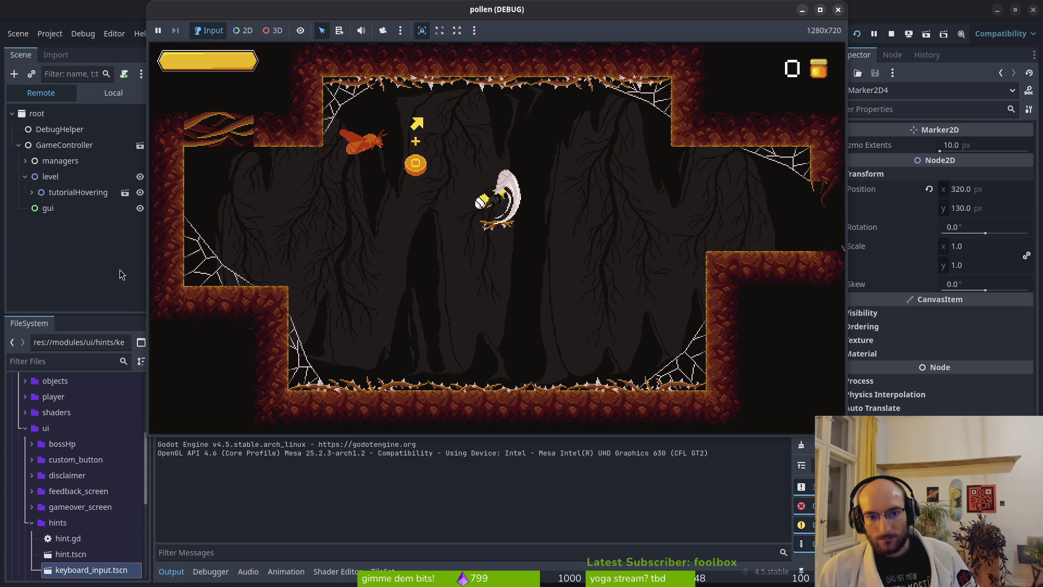
key("Right")
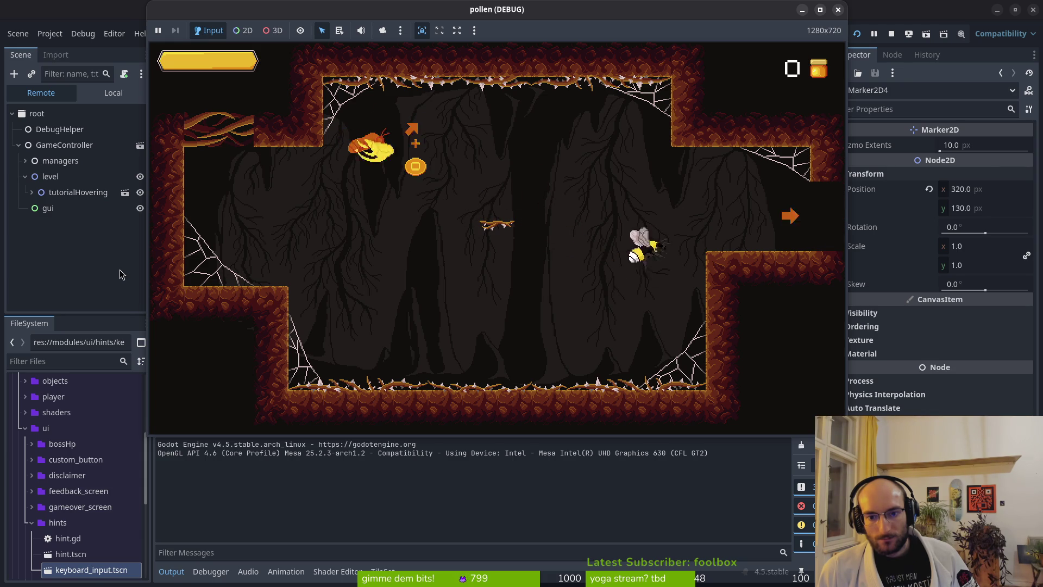
key("Right")
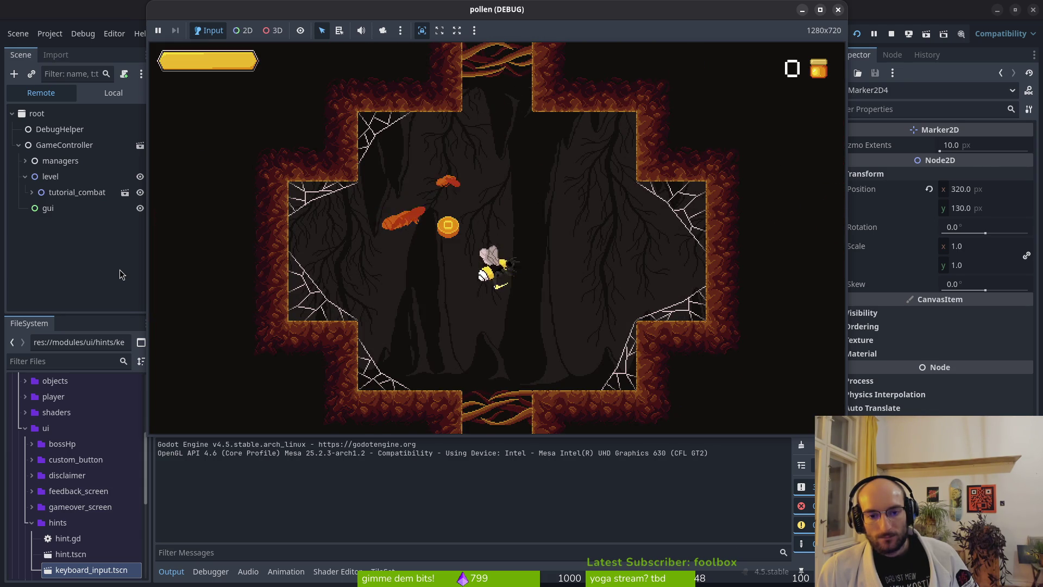
- Attack the flies in the combat room, then expand tutorial_combat in the Remote scene tree
key("Down")
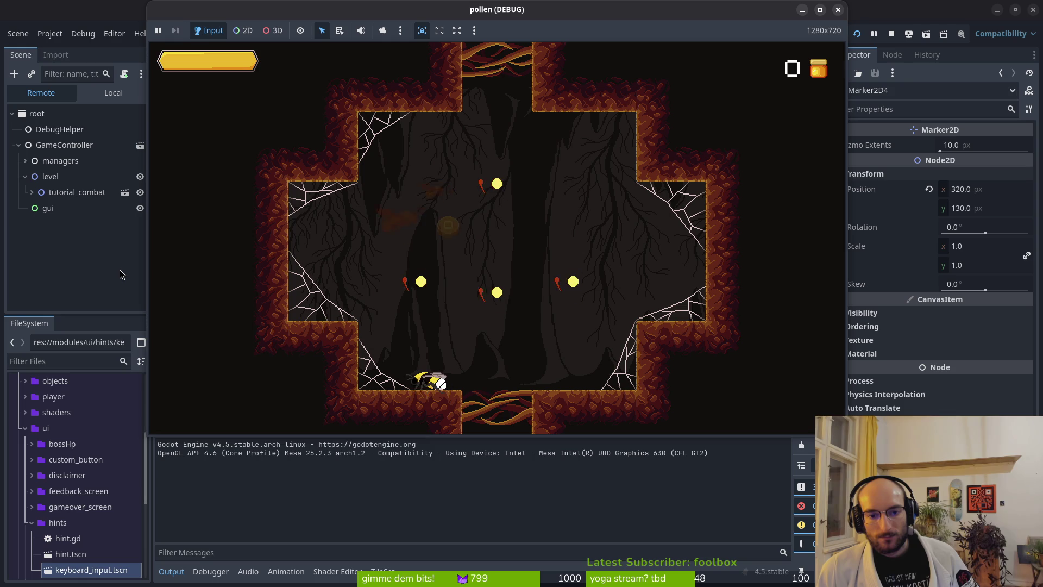
key("Up")
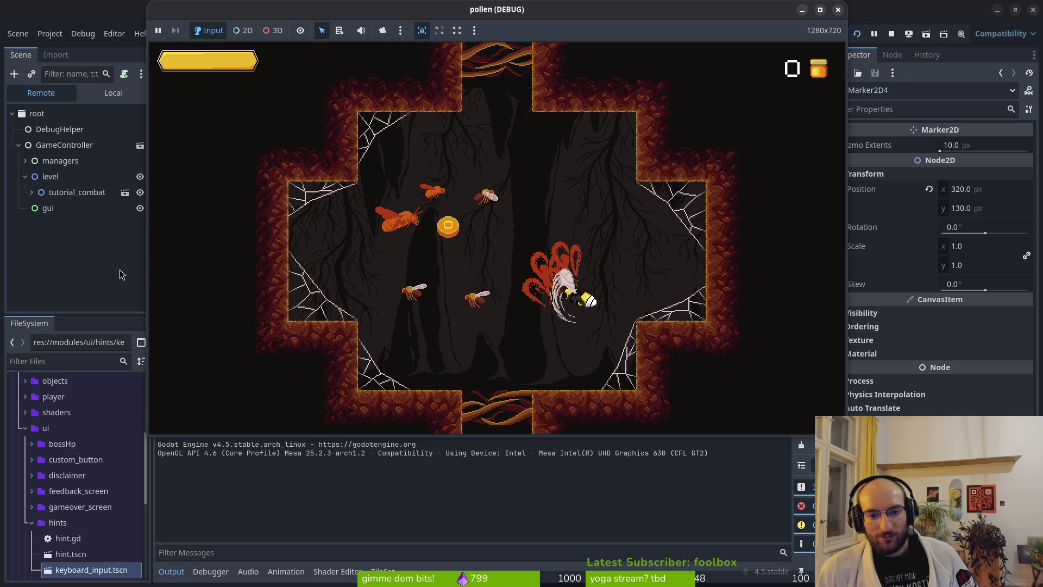
key("Up")
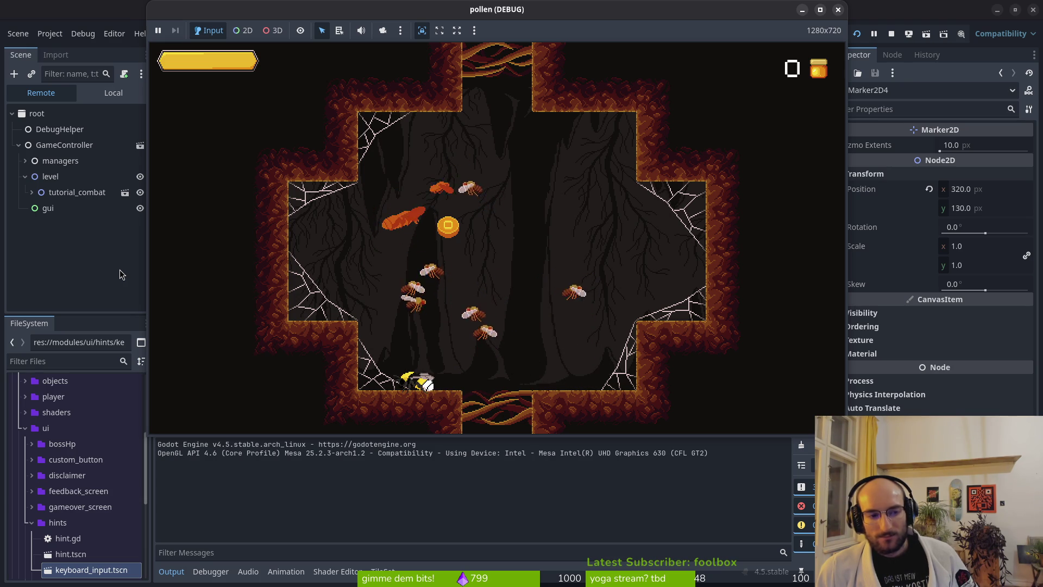
left_click(32, 192)
scroll(63, 244, "down", 3)
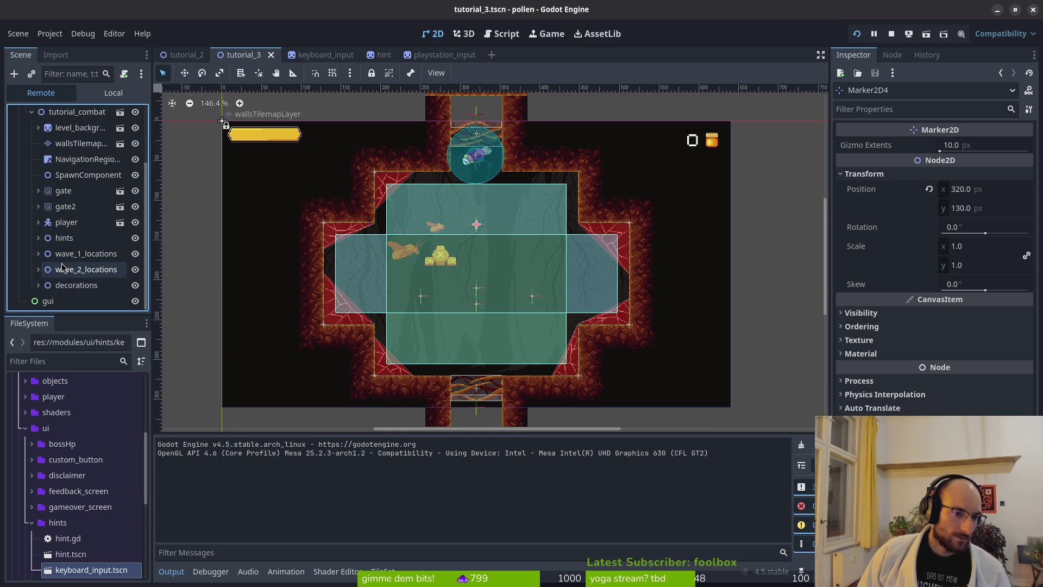
- Inspect wave_1_locations and wave_2_locations' fruitfly_spawns children in the Remote scene tree
left_click(38, 270)
scroll(42, 263, "down", 2)
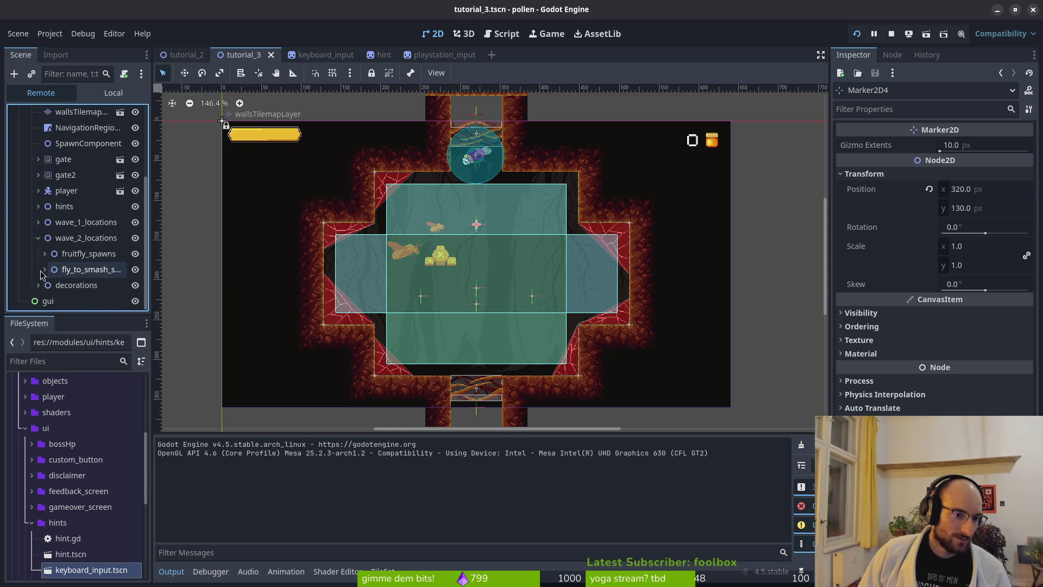
scroll(101, 234, "down", 3)
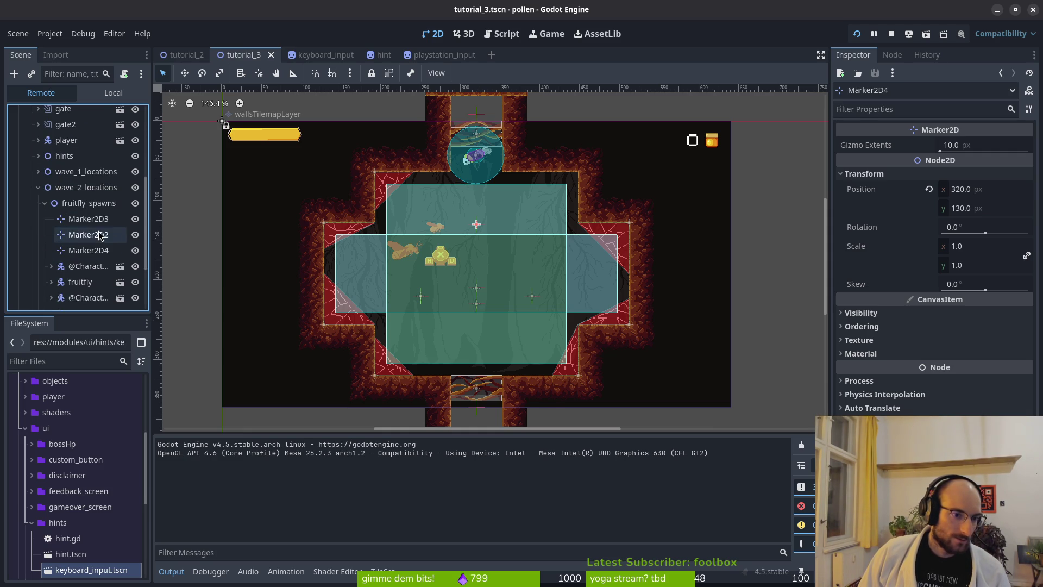
scroll(87, 244, "down", 8)
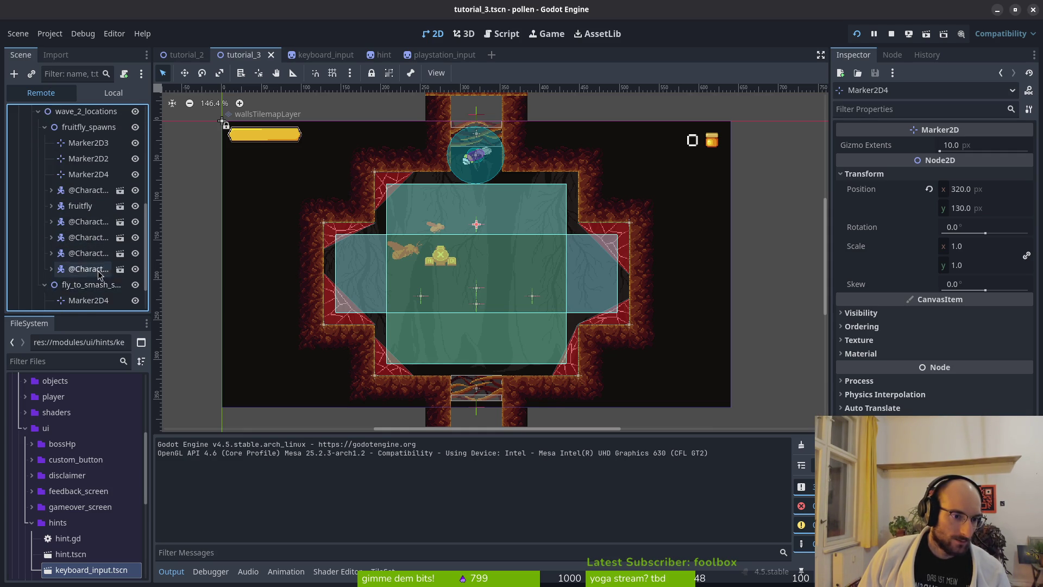
scroll(49, 247, "up", 10)
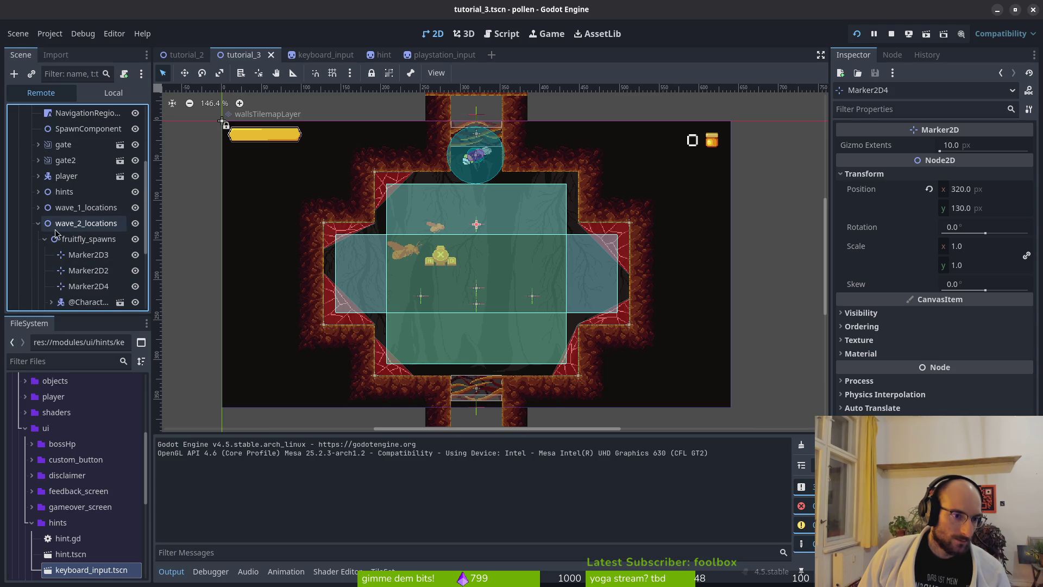
left_click(43, 239)
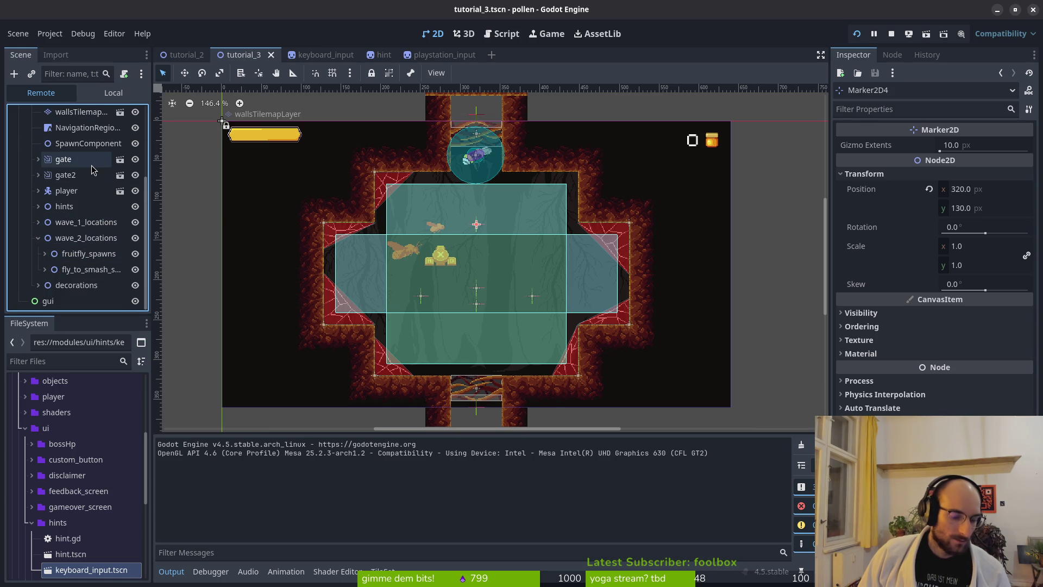
key("alt+Tab")
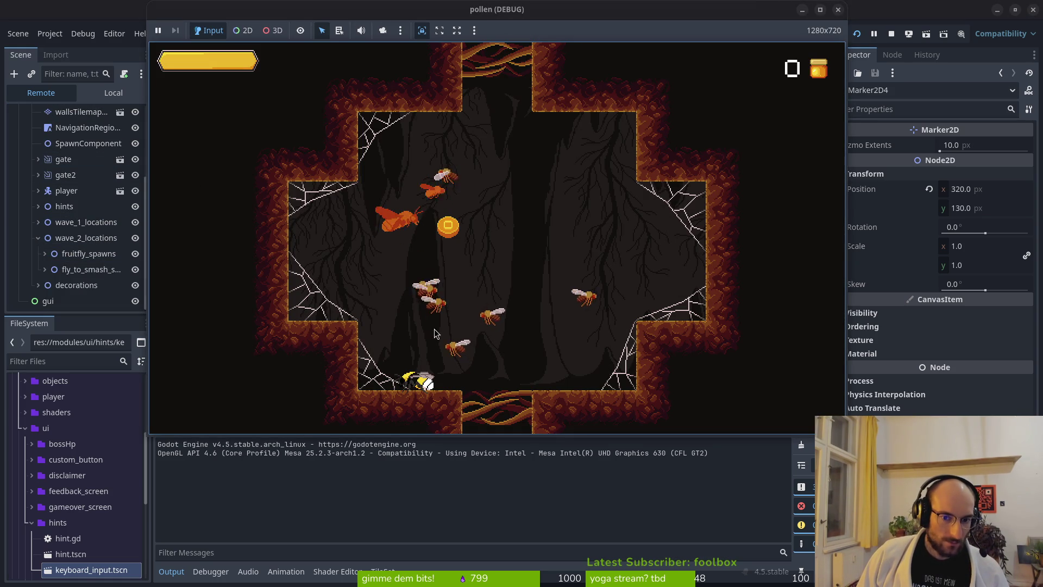
left_click(38, 222)
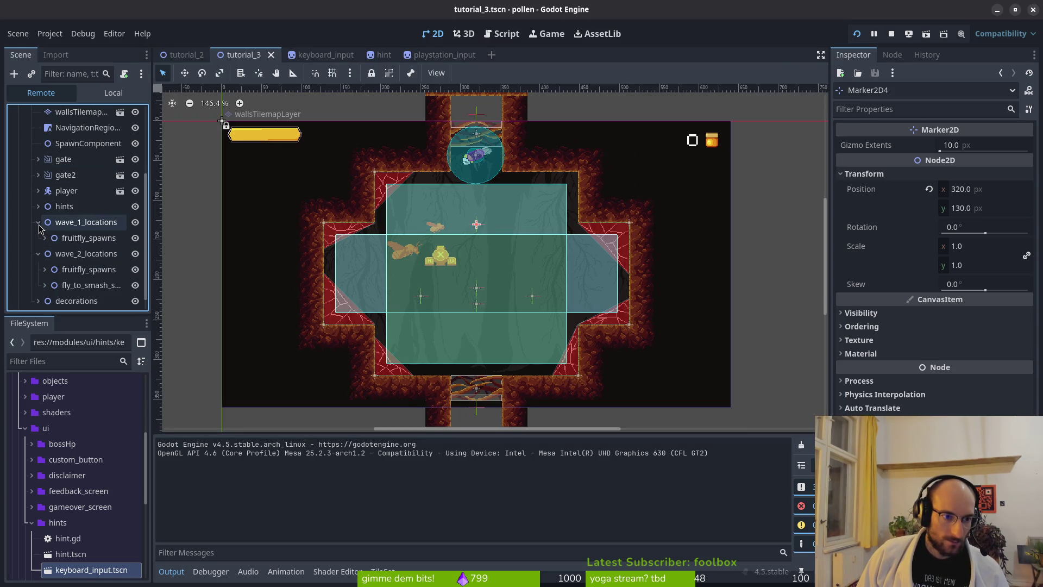
left_click(39, 223)
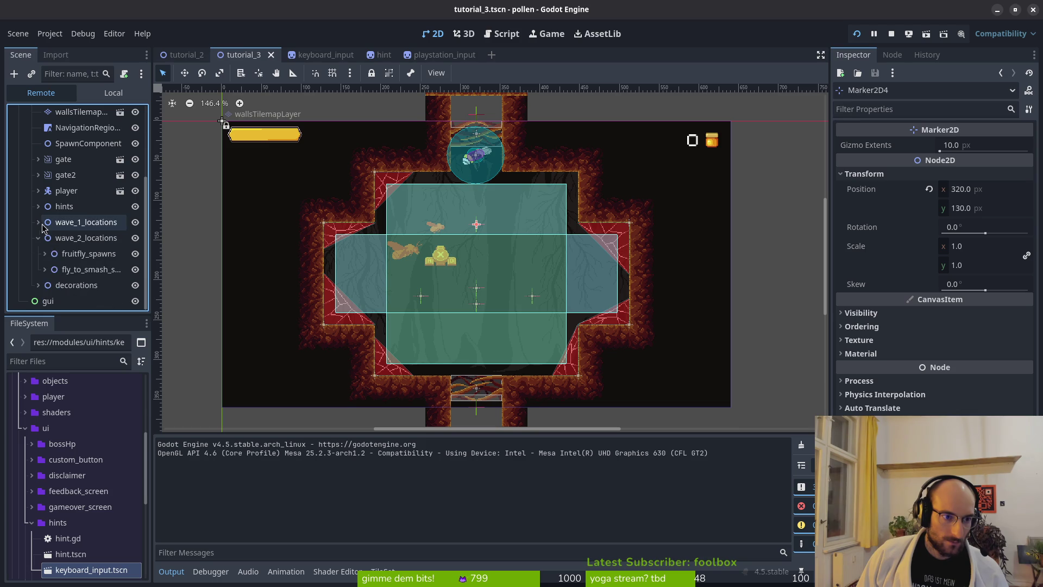
left_click(45, 254)
scroll(99, 276, "down", 3)
scroll(100, 276, "down", 2)
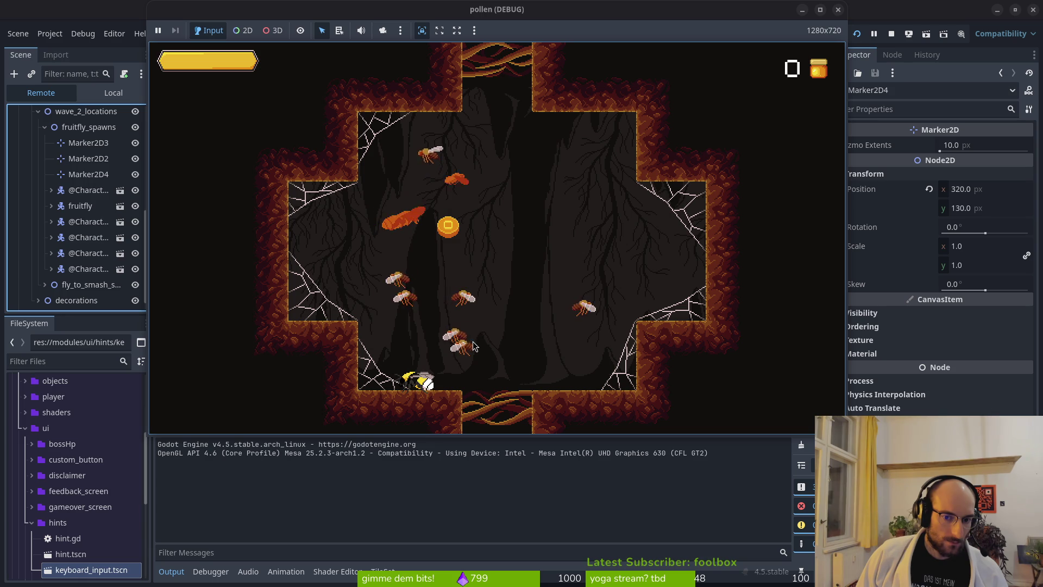
- Attack the fly swarm, fly out of the arena, and stop the game with F8
key("alt+Tab")
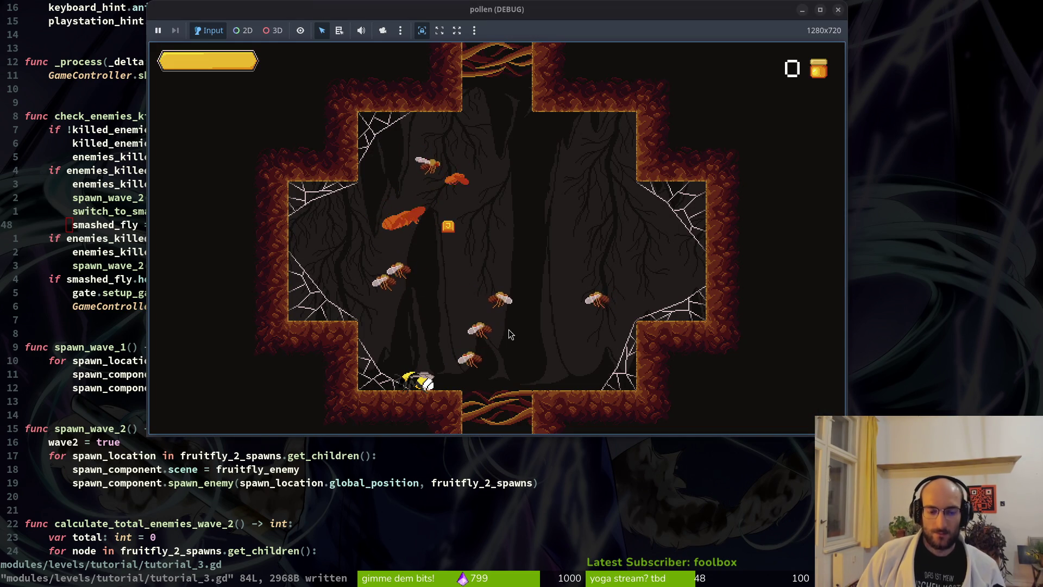
key("Right")
key("space")
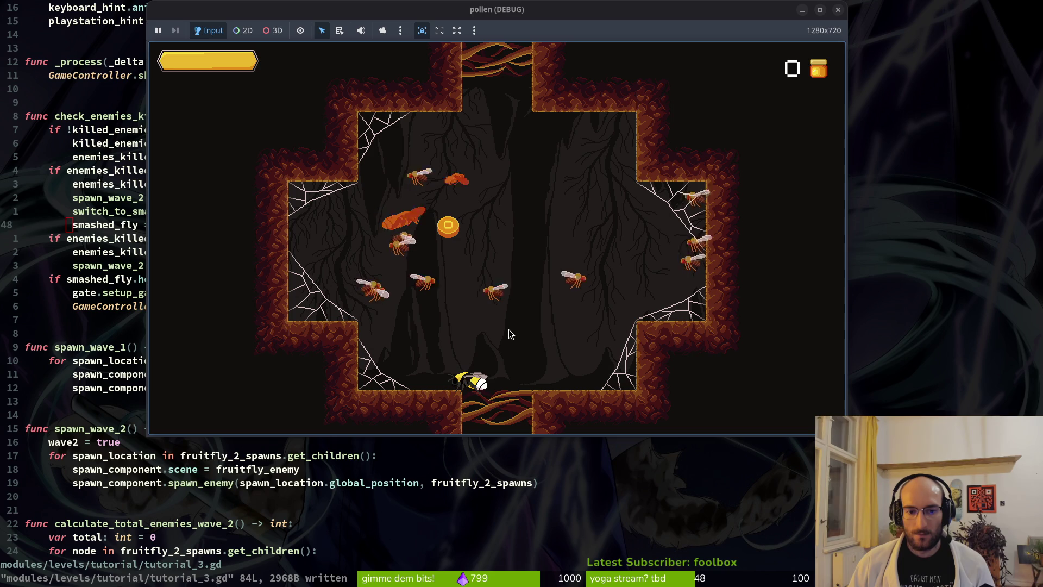
key("Left")
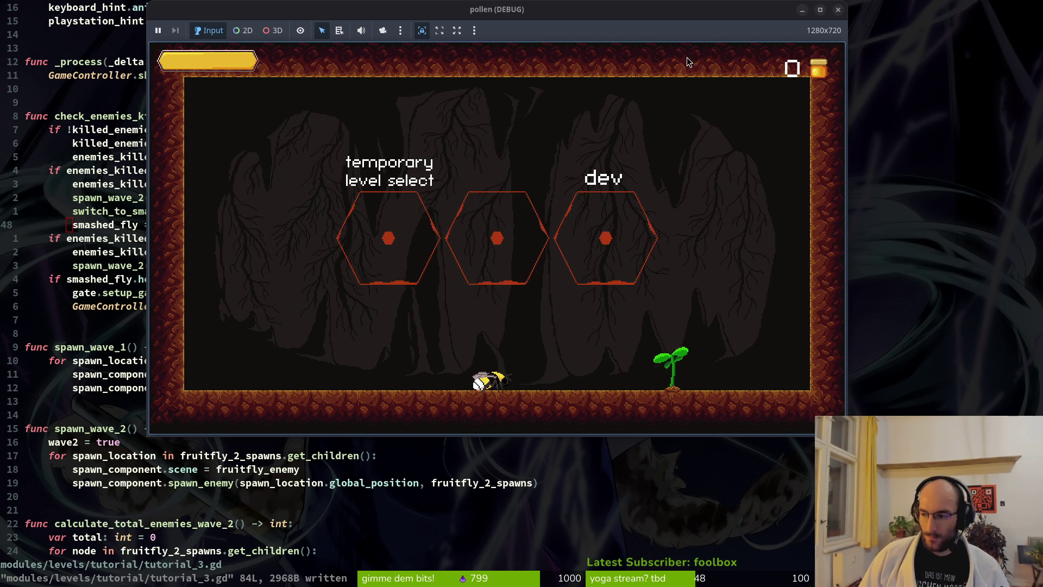
key("F8")
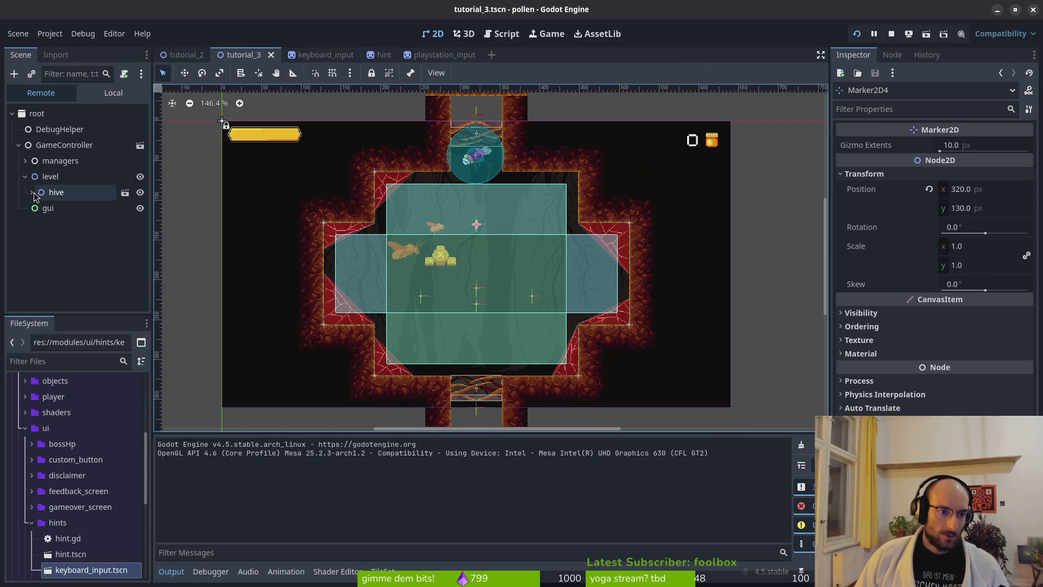
- Expand fruitfly_spawns in the Local tree to see its three Marker2D points, then check tutorial_3.gd
left_click(25, 247)
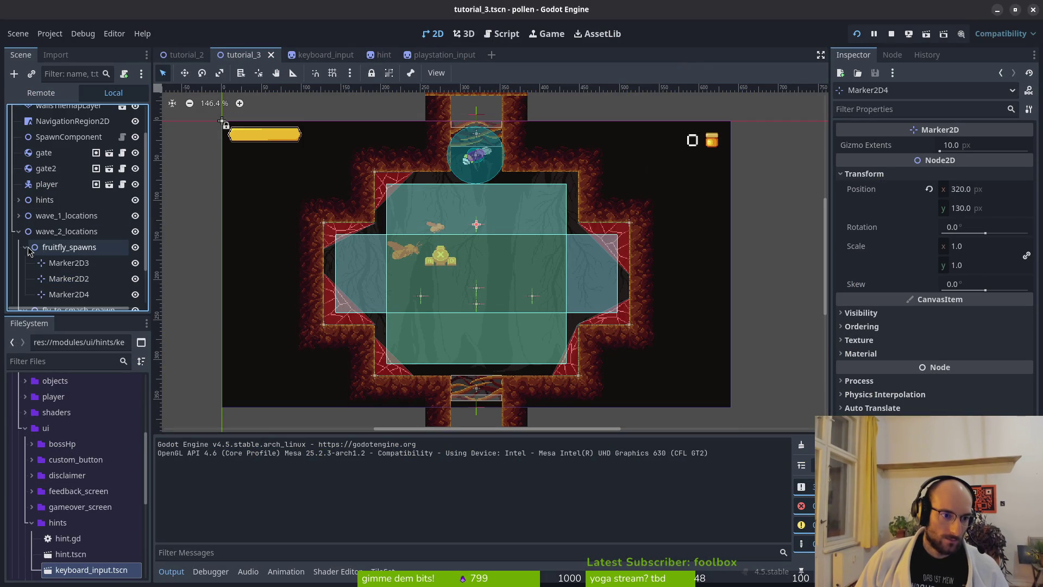
scroll(76, 266, "down", 2)
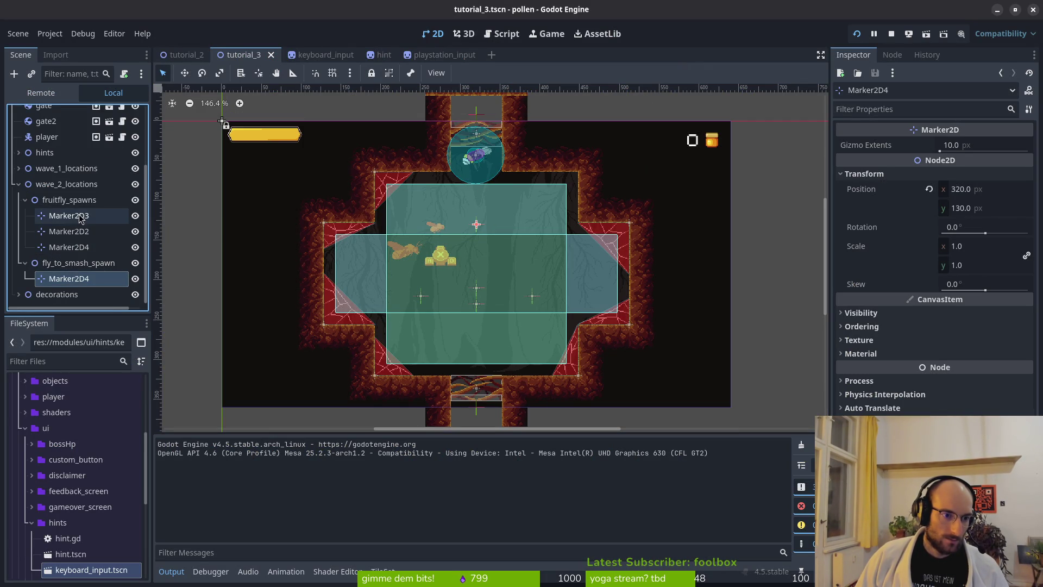
key("alt+Tab")
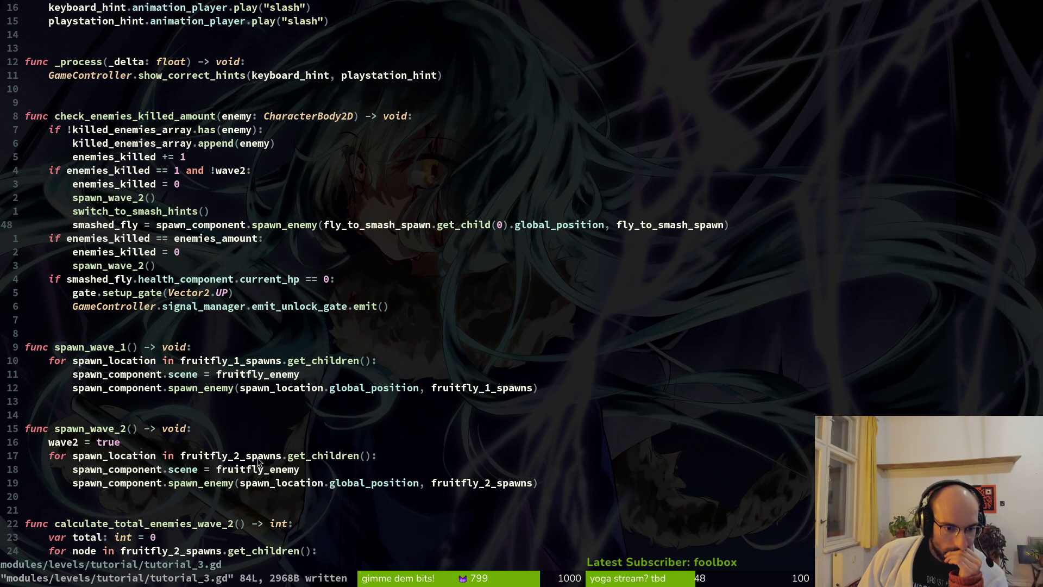
scroll(312, 407, "up", 6)
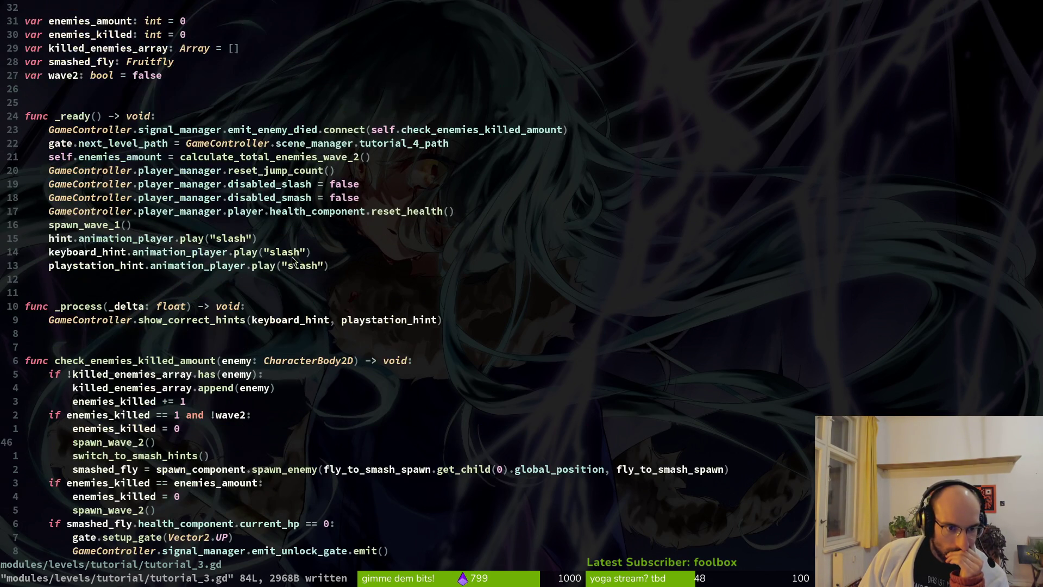
key("alt+Tab")
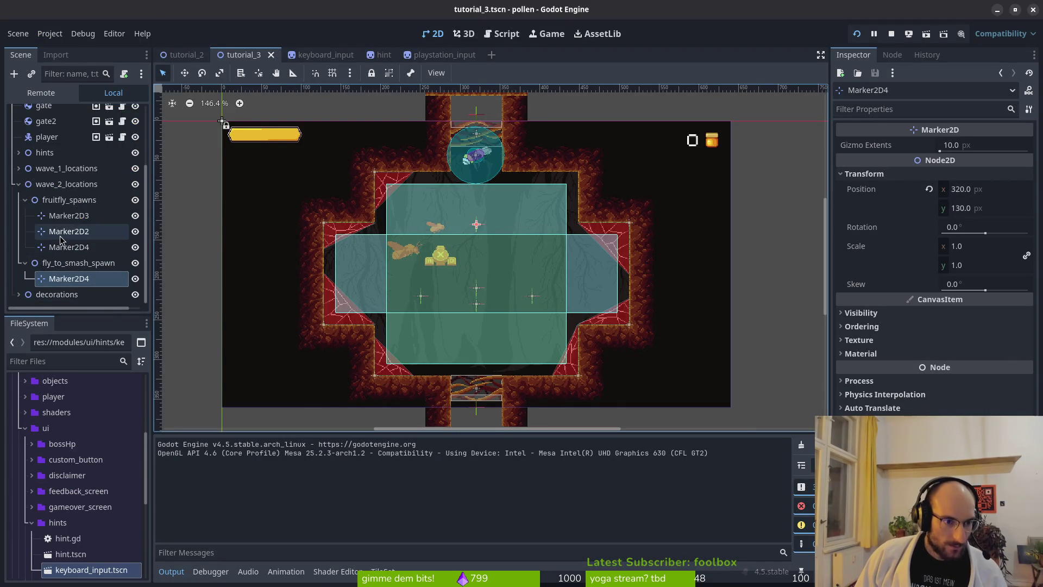
key("alt+Tab")
scroll(310, 403, "down", 4)
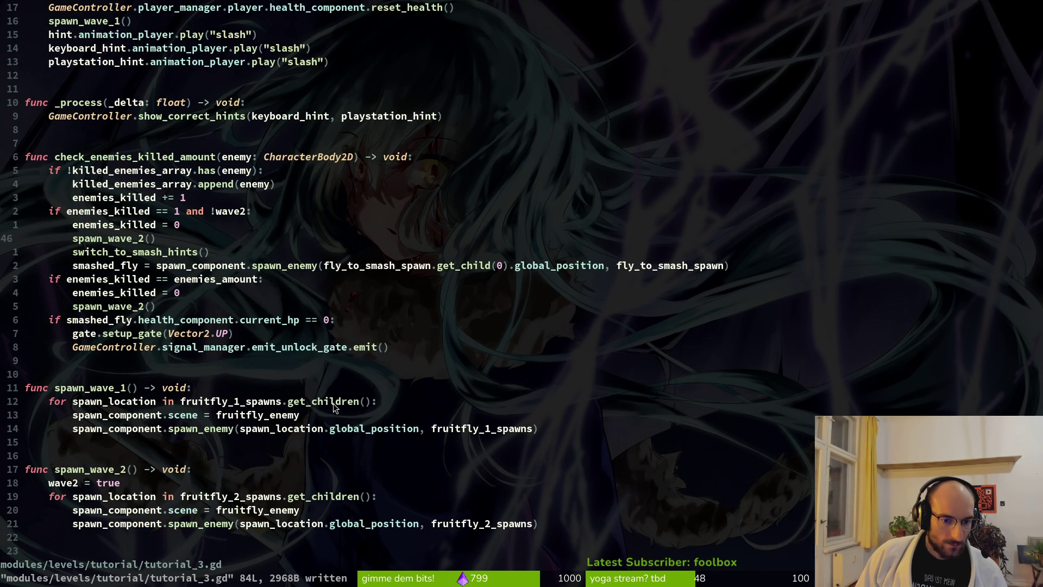
- Add the condition 'if spawn_location is Marker2D:' inside spawn_wave_1's loop
scroll(296, 409, "down", 2)
scroll(297, 380, "down", 4)
scroll(300, 340, "up", 4)
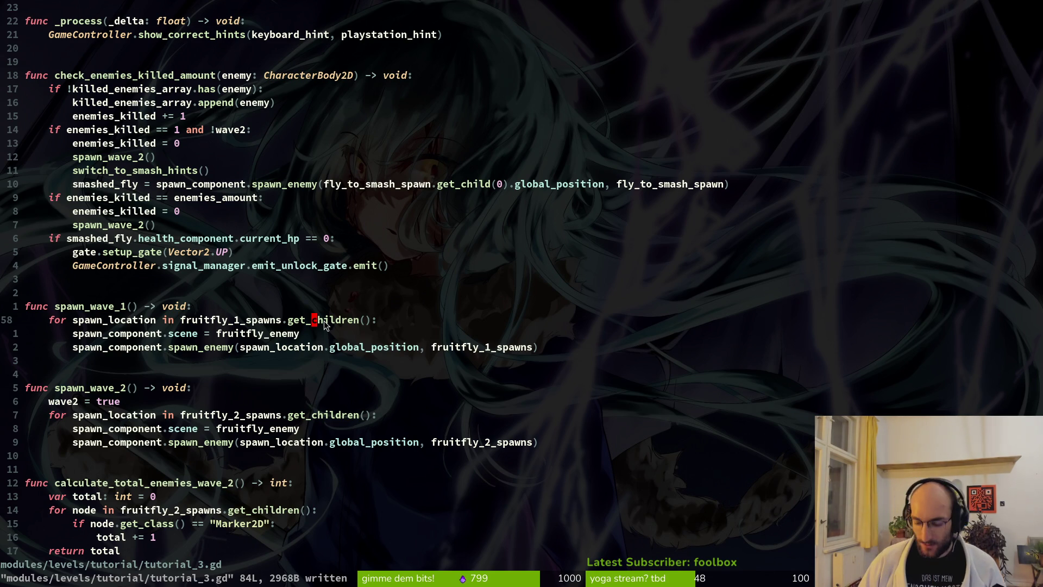
key("j")
key("k")
key("o")
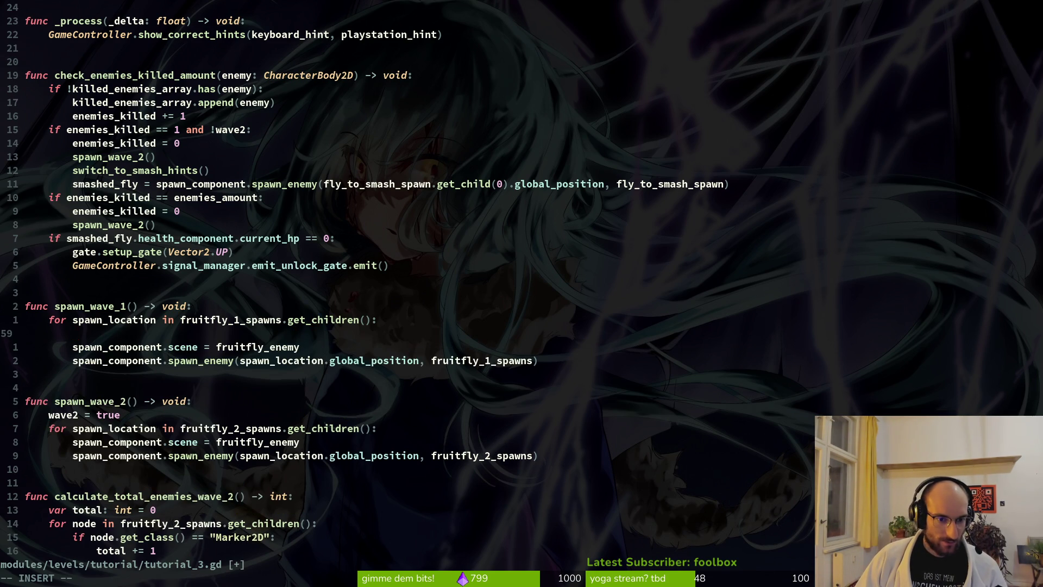
type("ifsp")
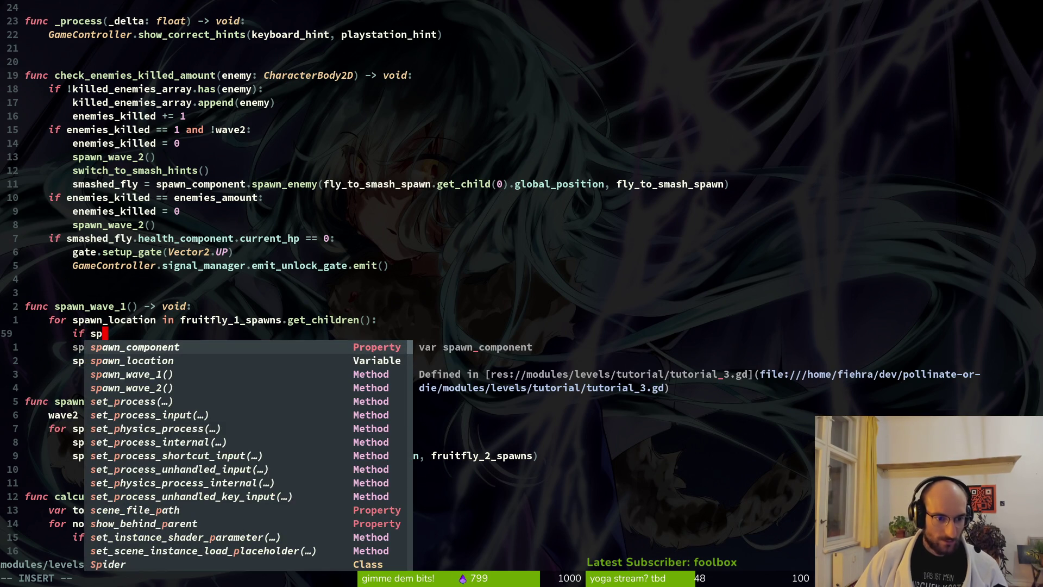
type("awn_location.")
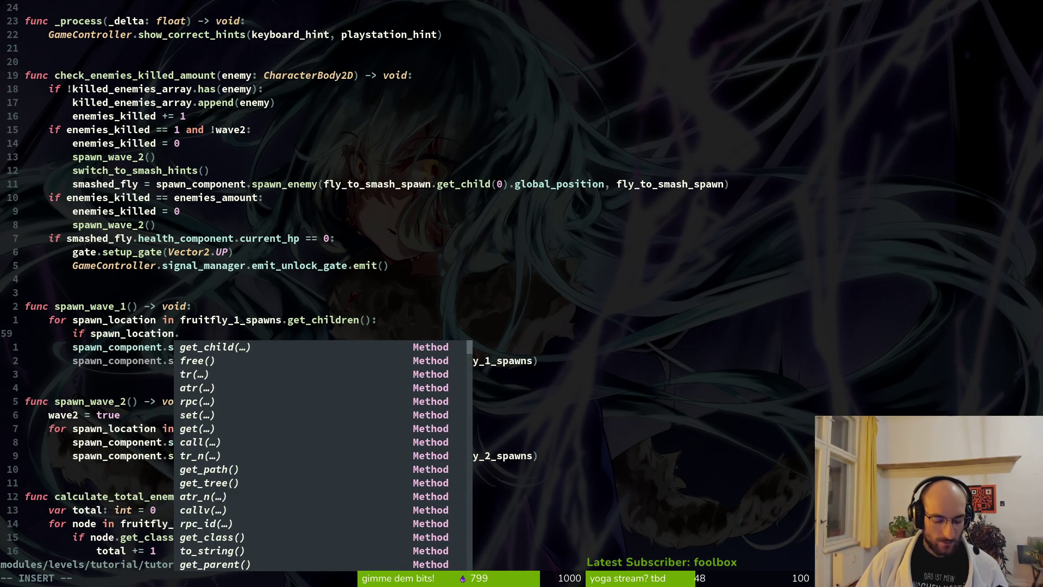
type("i i")
key("BackSpace")
key("BackSpace")
key("BackSpace")
type("is ")
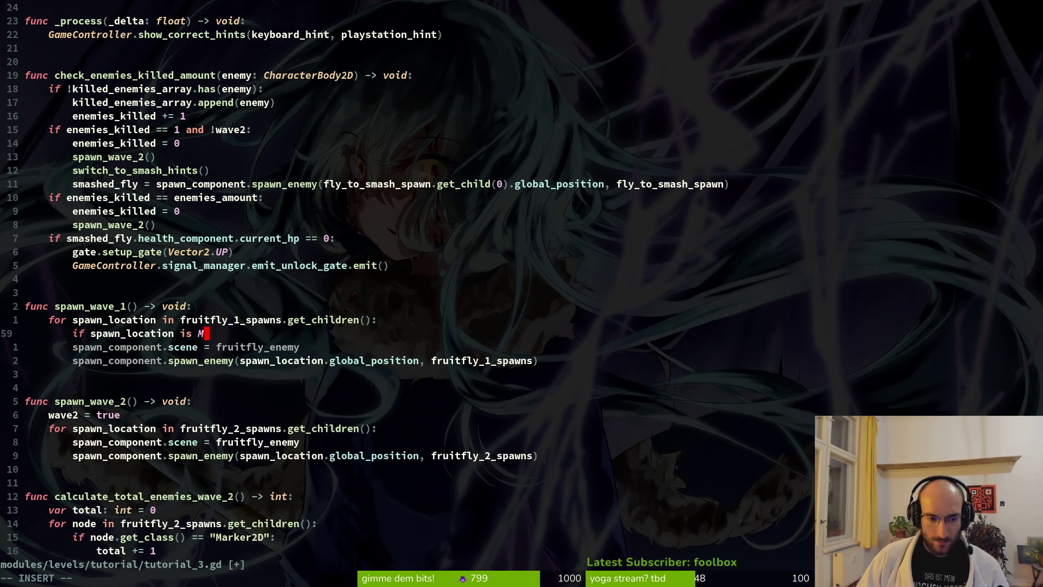
type("Ma")
key("Tab")
key("Tab")
key("Tab")
key("shift+Tab")
key("Return")
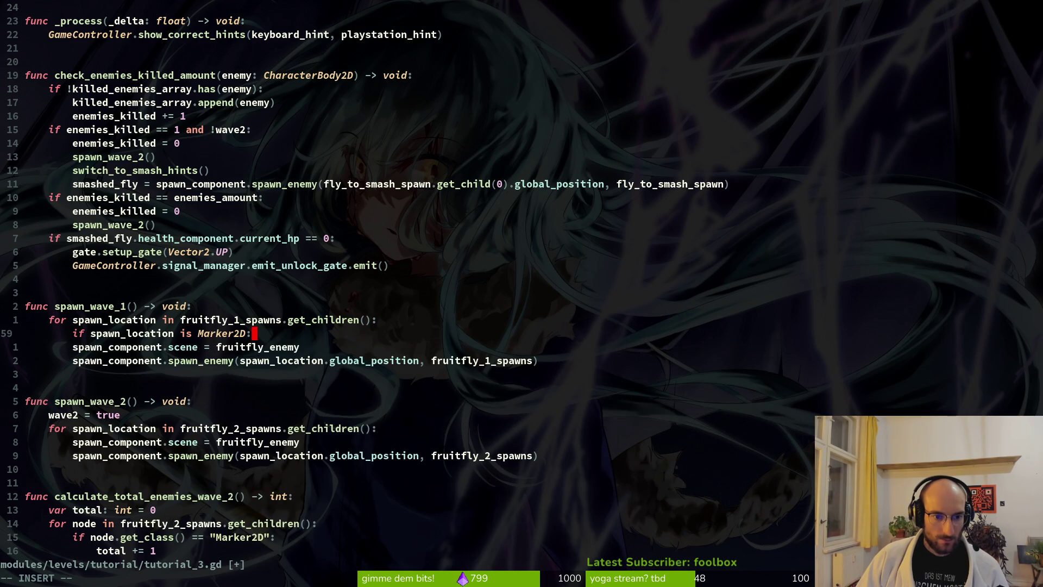
key("Escape")
- Indent the two spawn lines under the new Marker2D check
key("shift+v")
key("j")
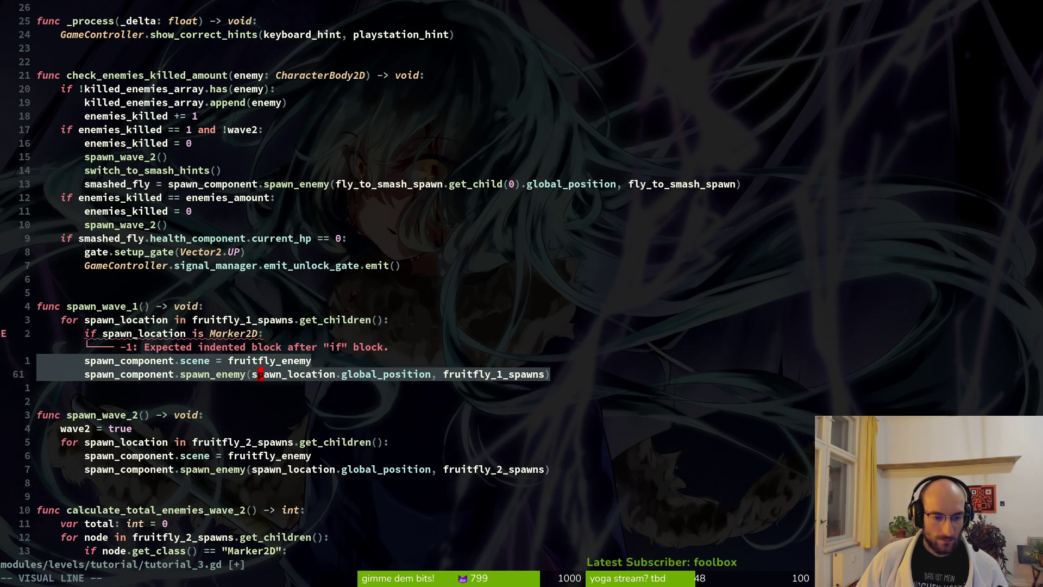
key("greater")
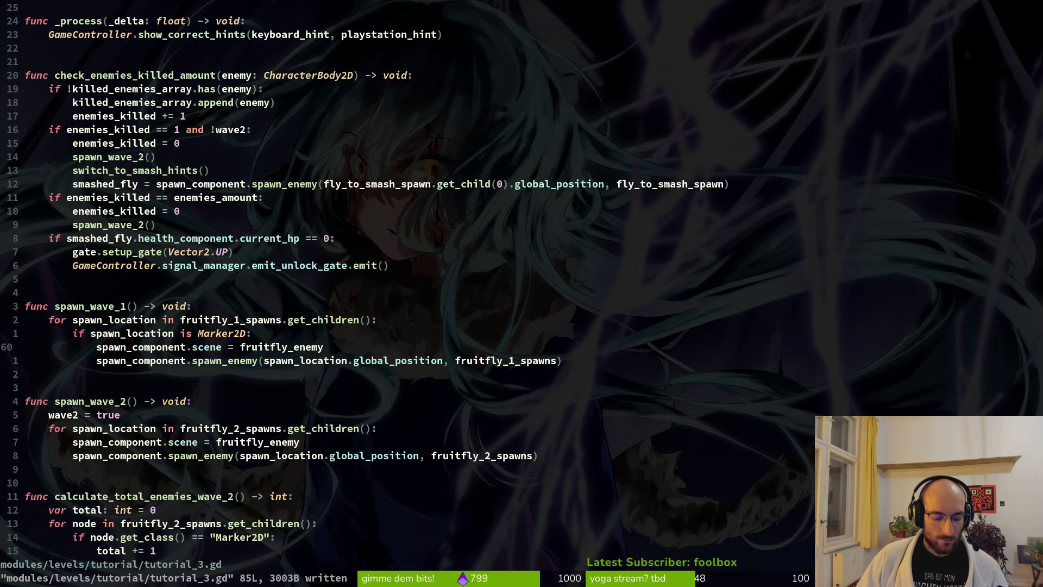
key("alt+Tab")
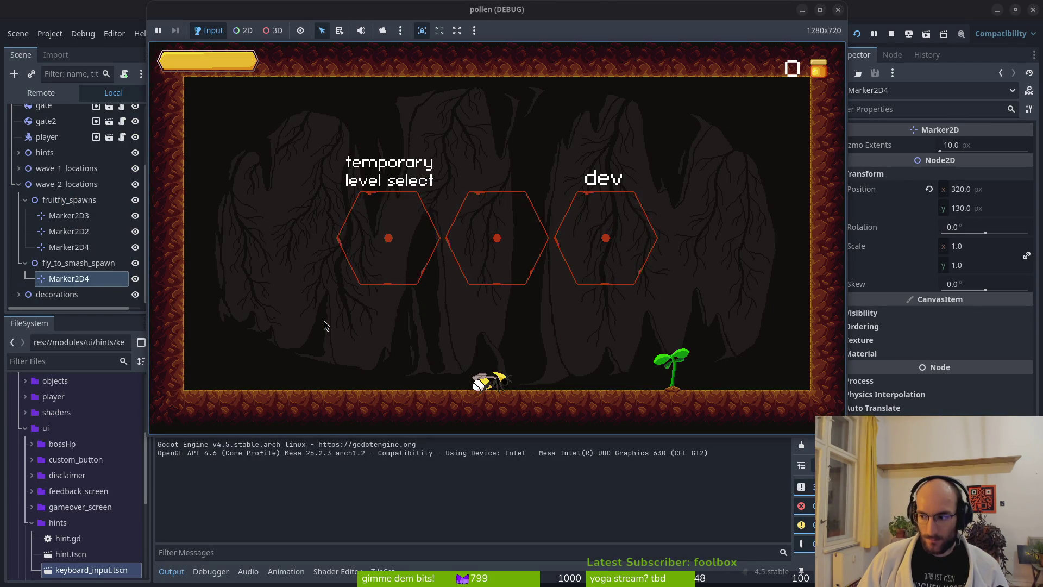
- Relaunch the game, start the tutorial, and fly through the movement and hovering rooms
key("F5")
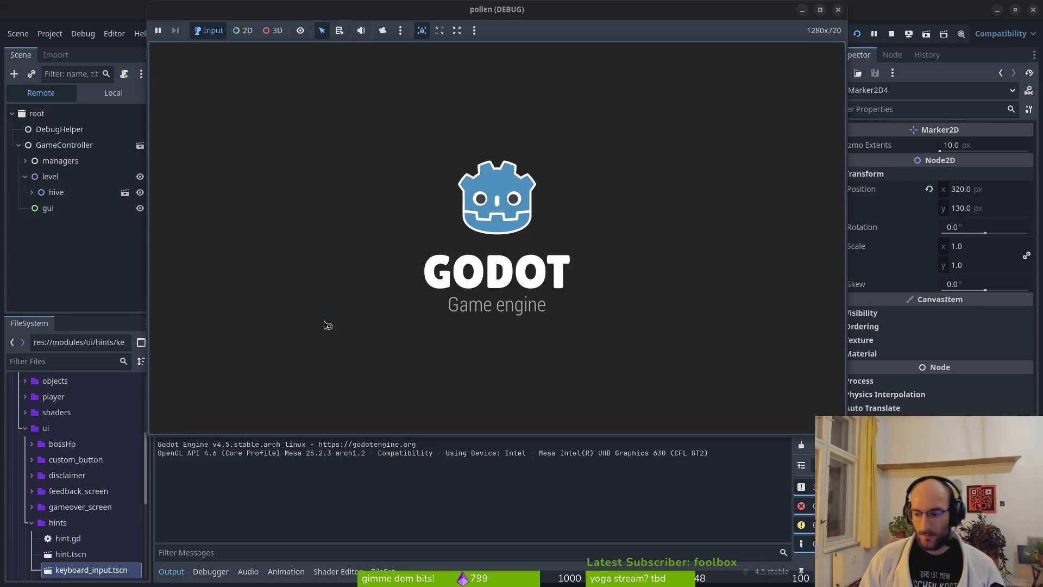
key("Return")
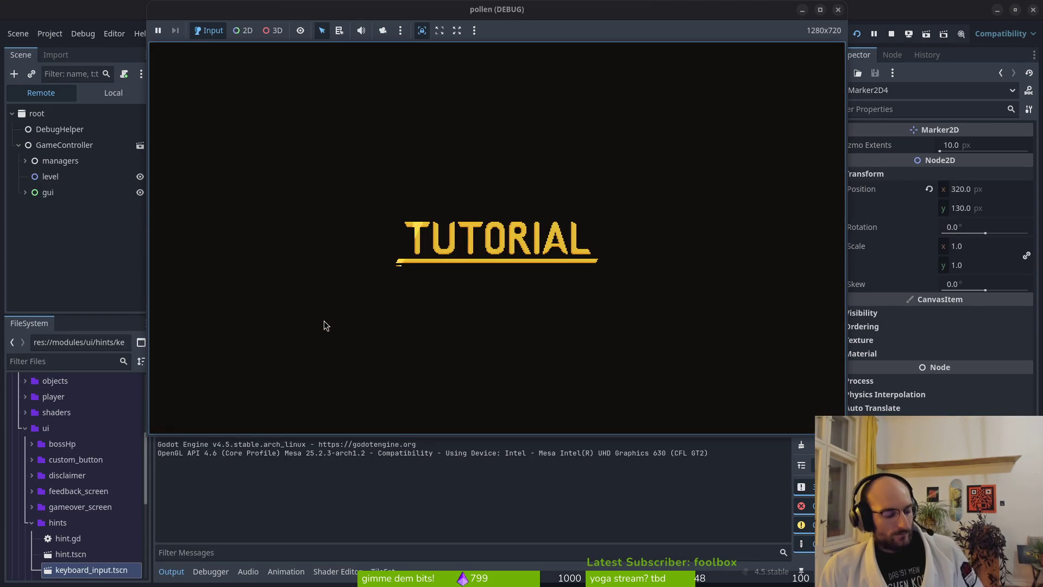
key("space")
key("Right")
key("space")
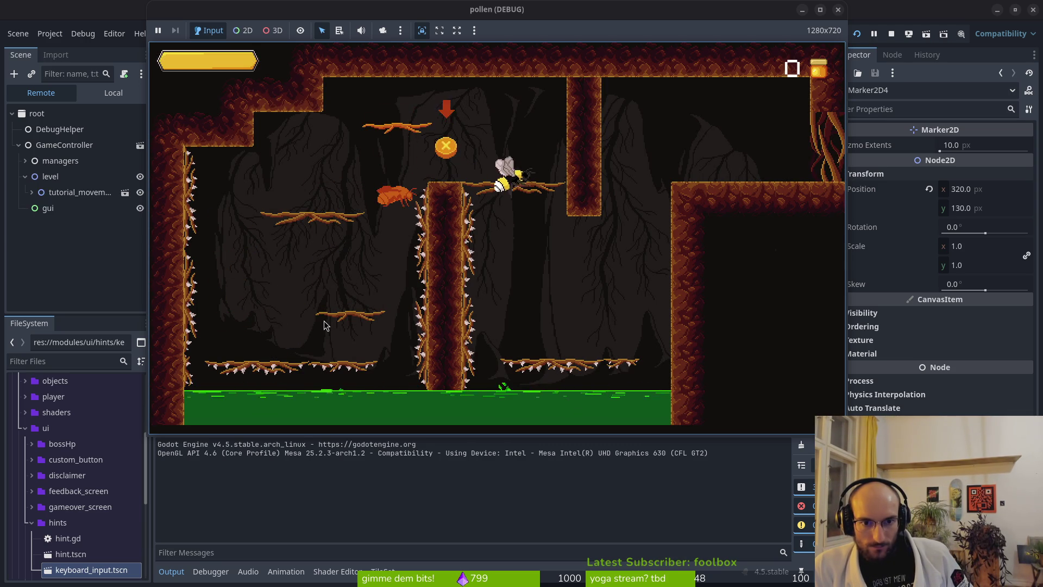
key("Right")
key("space")
key("Right")
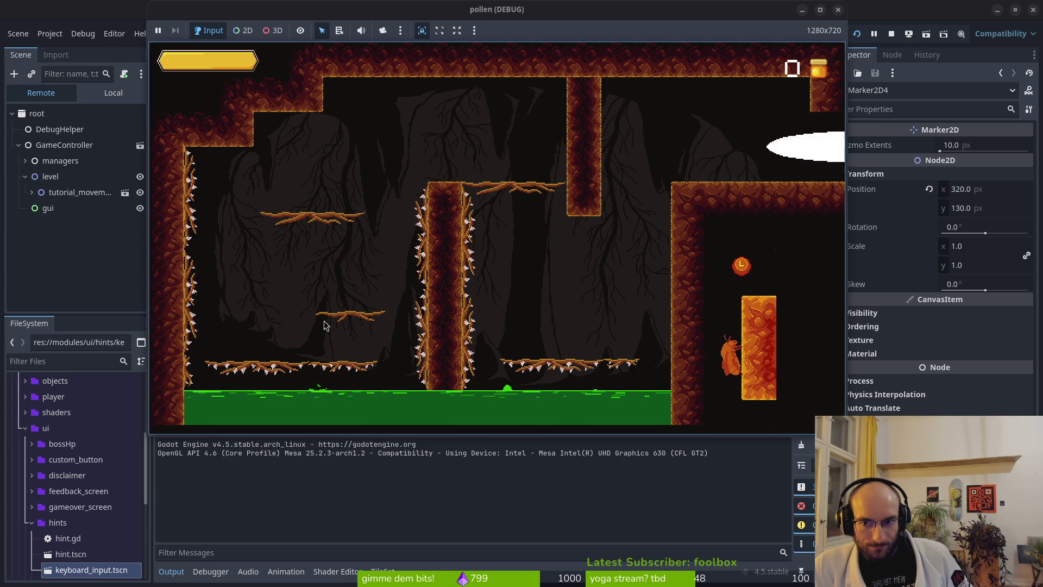
key("Right")
key("space")
key("space")
key("Right")
key("Right")
key("Right")
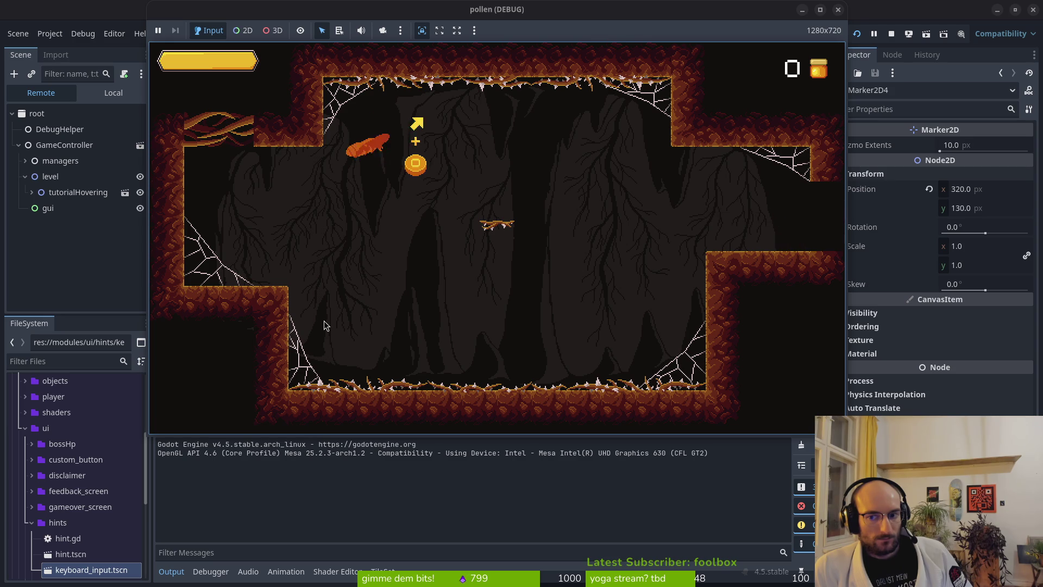
- Dodge the wasp and attack the flies in the combat room
key("Up")
key("space")
key("Left")
key("Down")
key("Up")
key("space")
key("Right")
key("Down")
key("Up")
key("space")
key("Down")
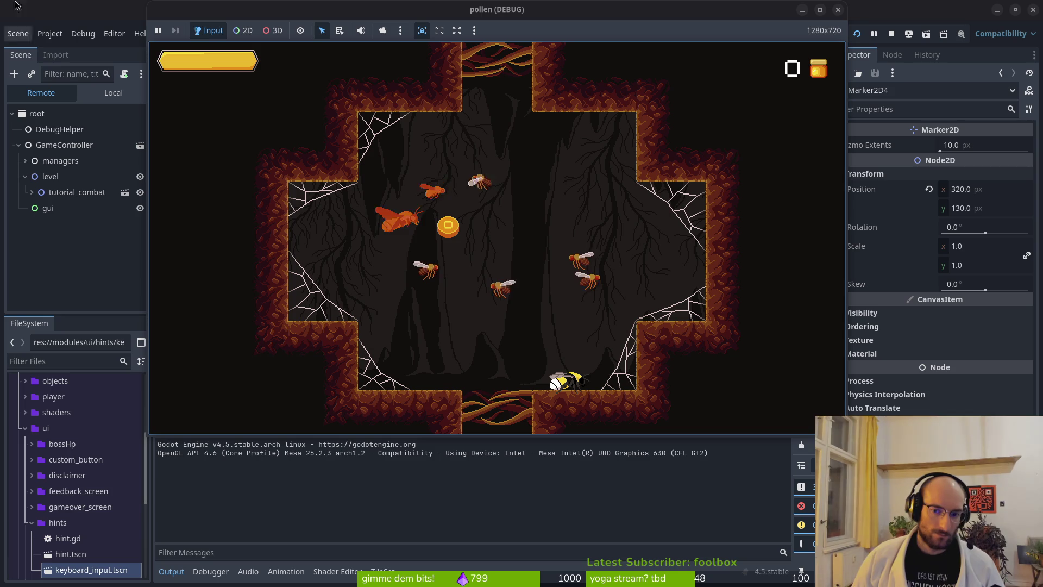
- Expand tutorial_combat > wave_2_locations > fruitfly_spawns in the Remote tree to see spawned enemies
left_click(31, 193)
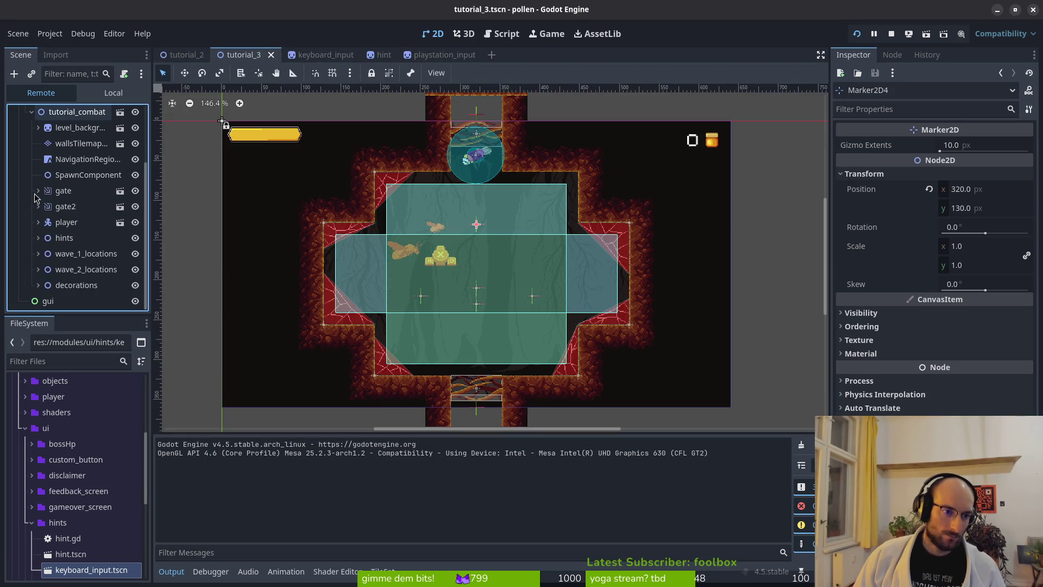
left_click(38, 269)
scroll(82, 274, "down", 1)
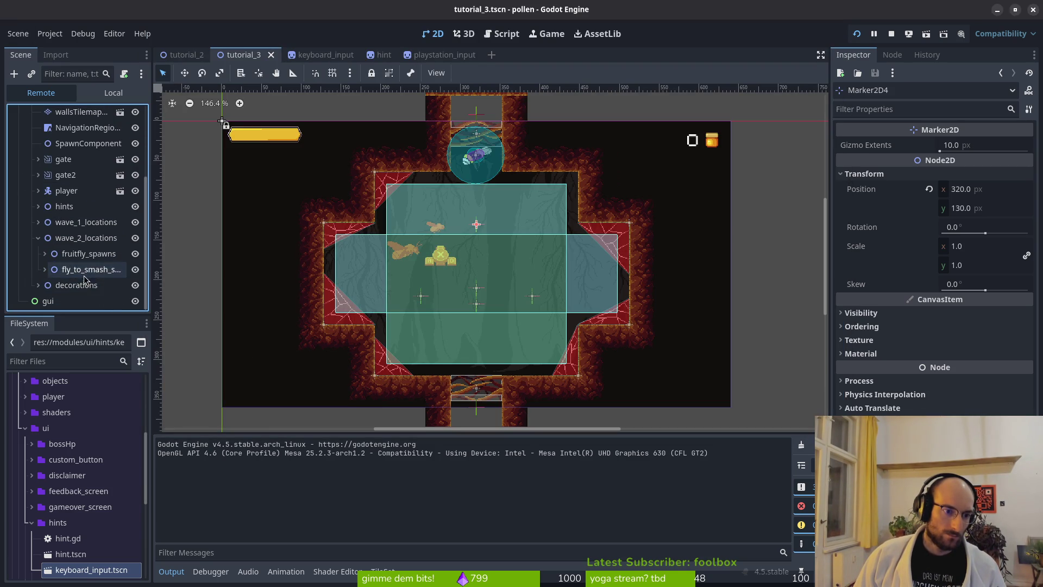
left_click(45, 253)
scroll(93, 265, "down", 1)
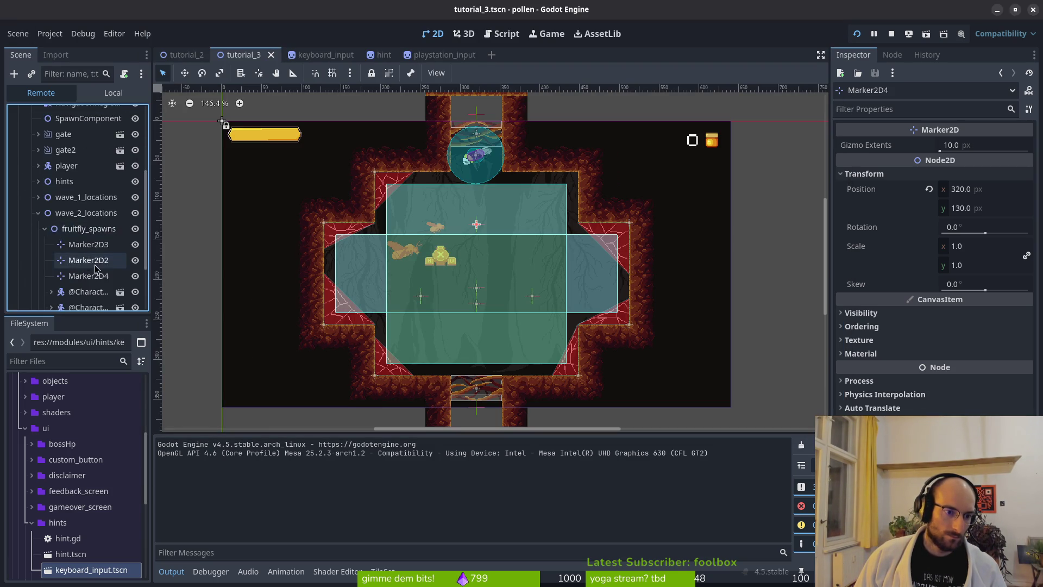
scroll(95, 272, "down", 2)
key("alt+Tab")
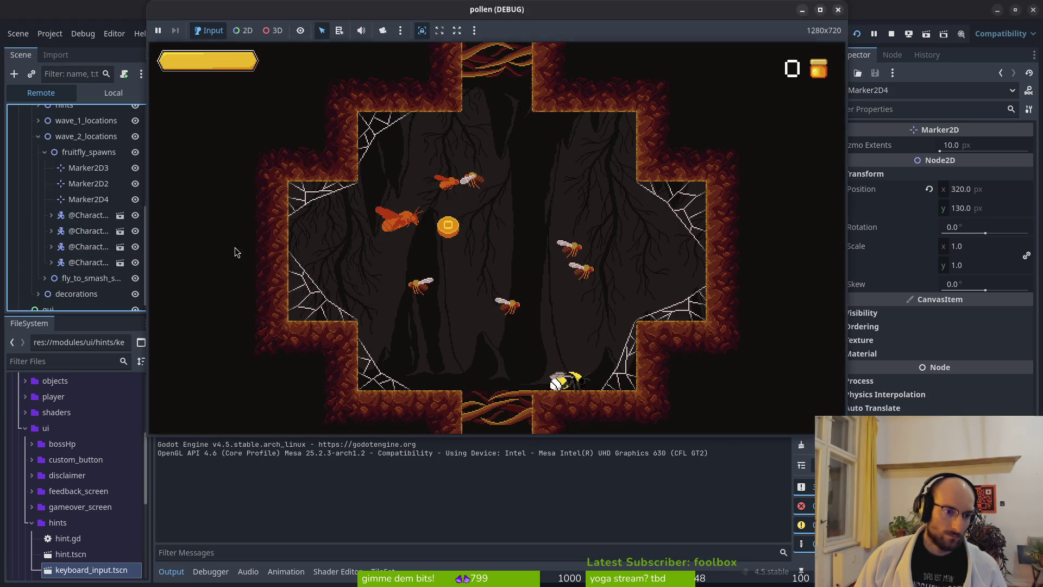
key("alt+Tab")
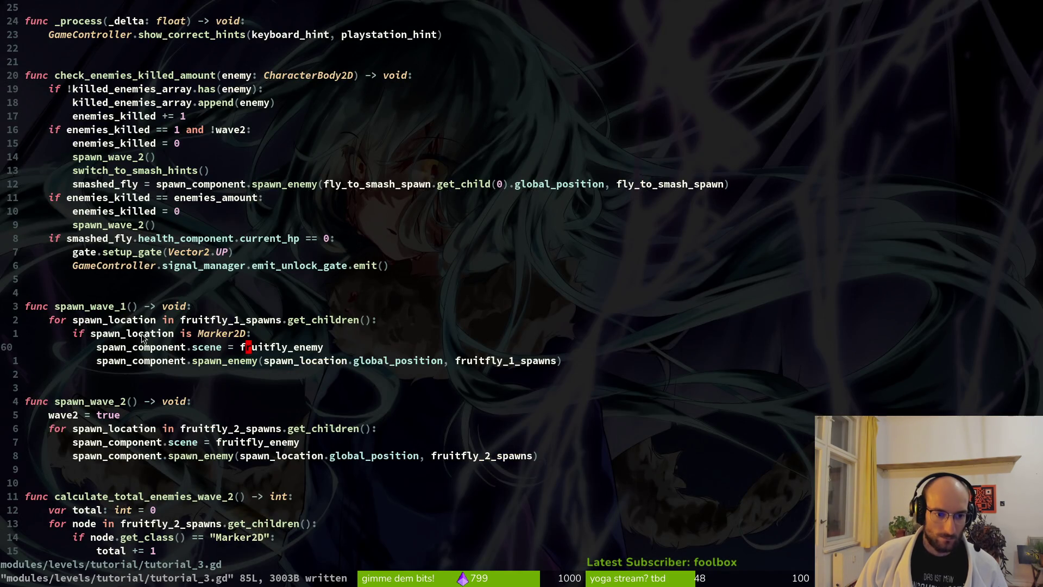
- Move the Marker2D if line down into spawn_wave_2's loop
left_click(213, 332)
key("shift+v")
key("j")
key("k")
key("J")
key("J")
key("J")
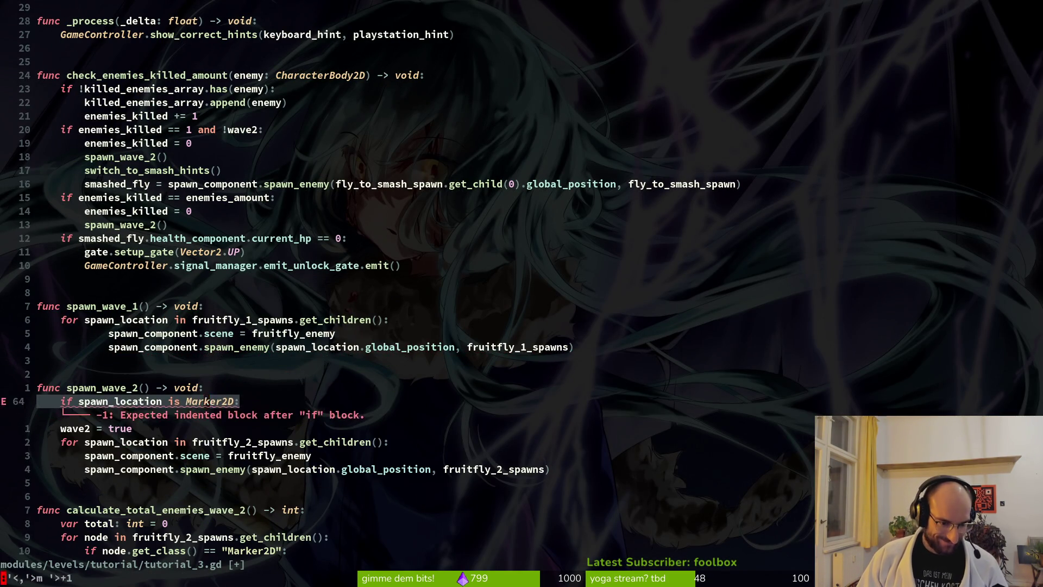
key("Escape")
- Indent the if line under the loop, shift the spawn lines back one level, and relaunch
key("shift+v")
key("j")
key("j")
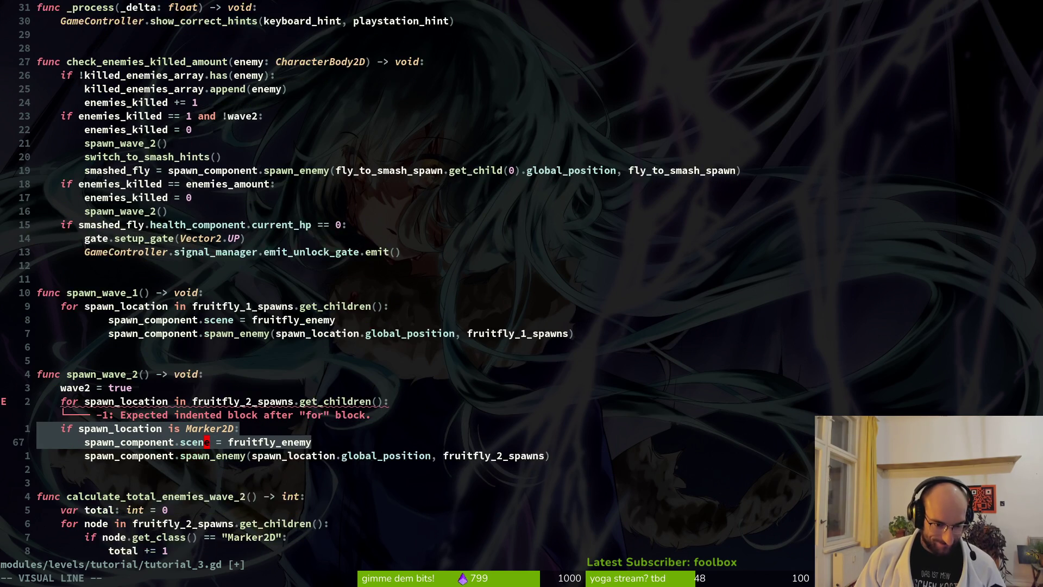
key("greater")
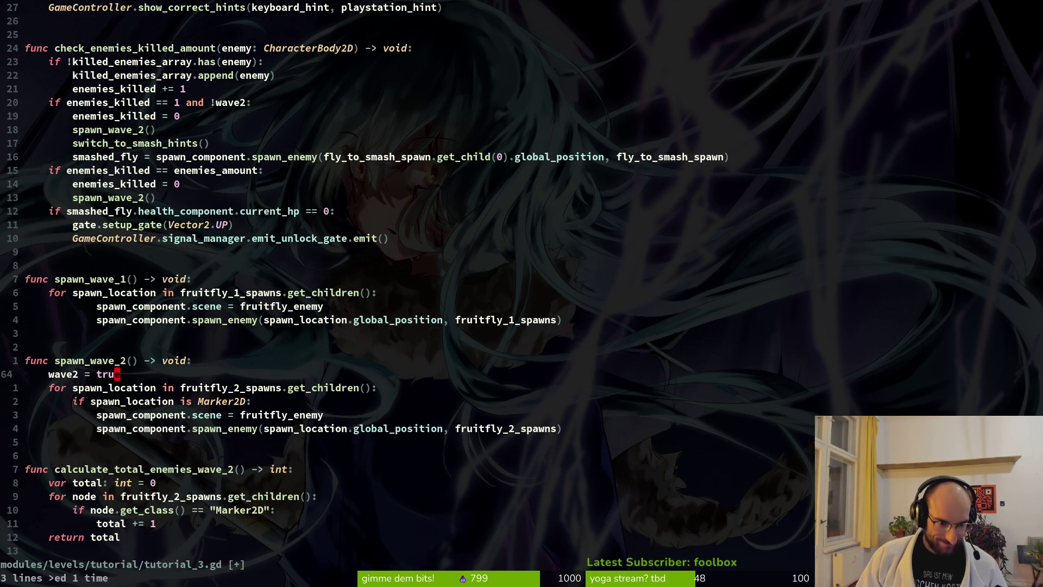
key("j")
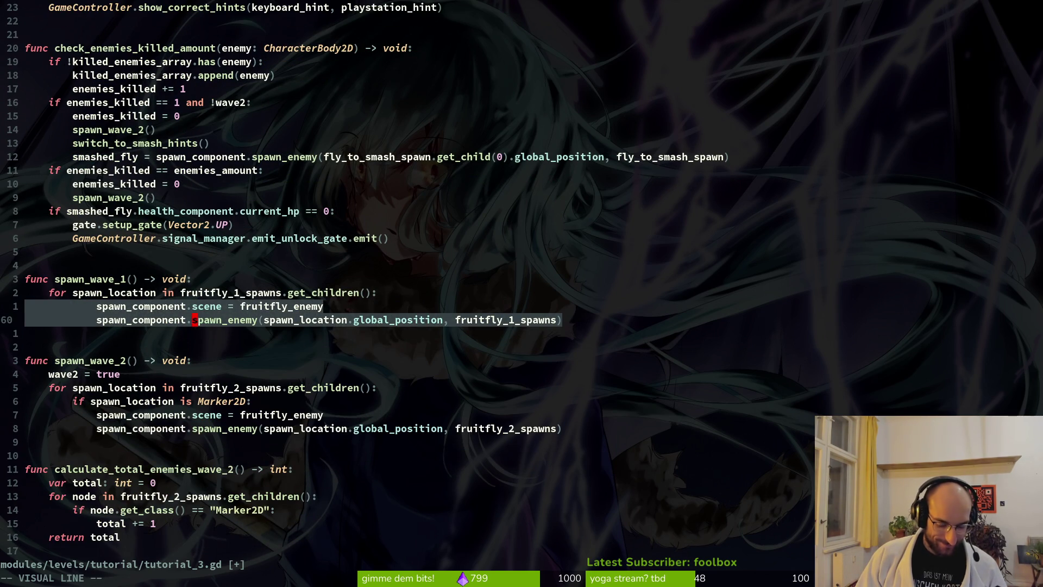
key("<")
key("F5")
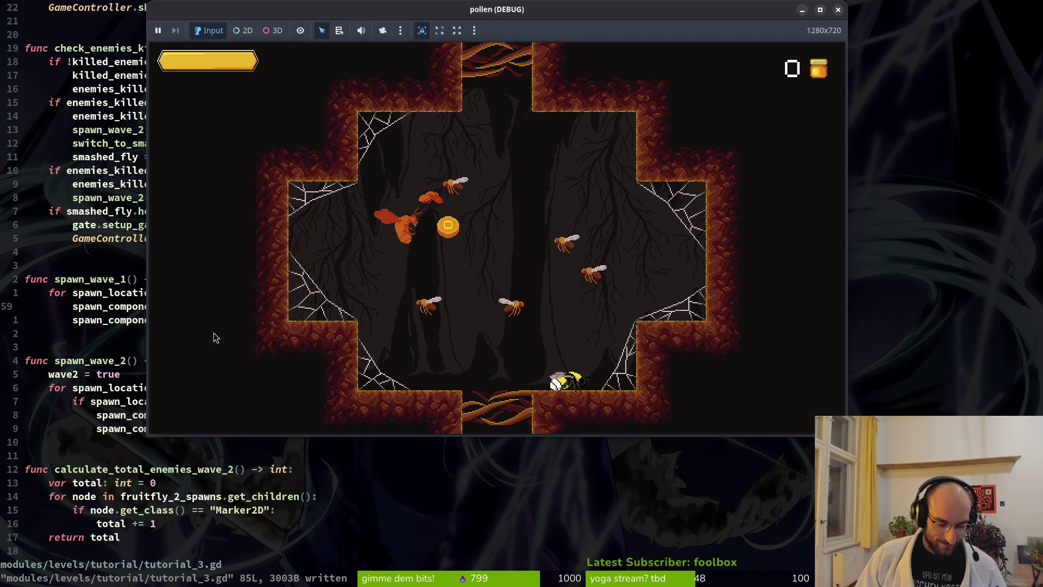
- Restart the game, press Start, and fly through the movement and hovering rooms
key("F8")
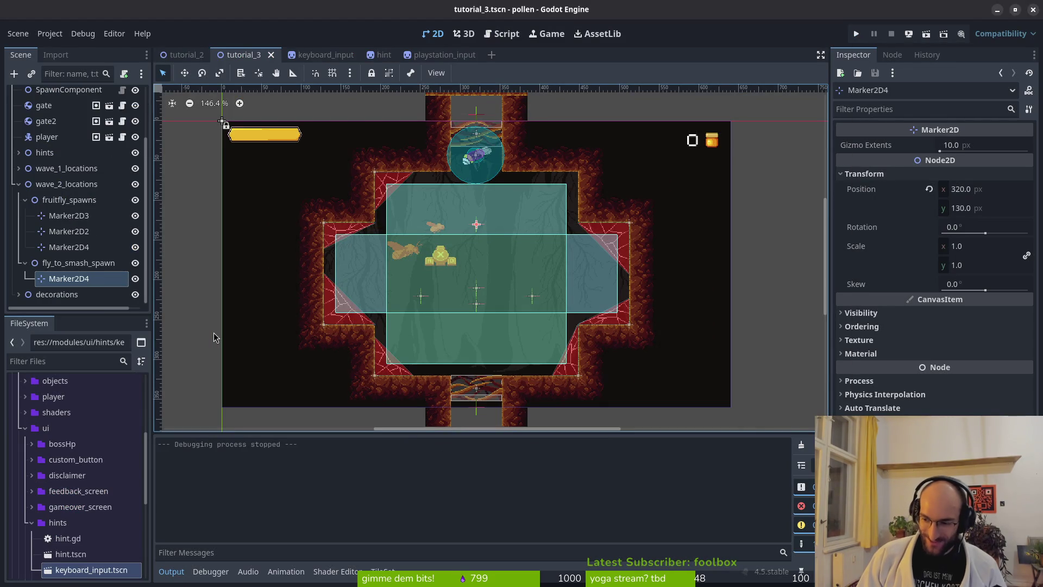
key("F5")
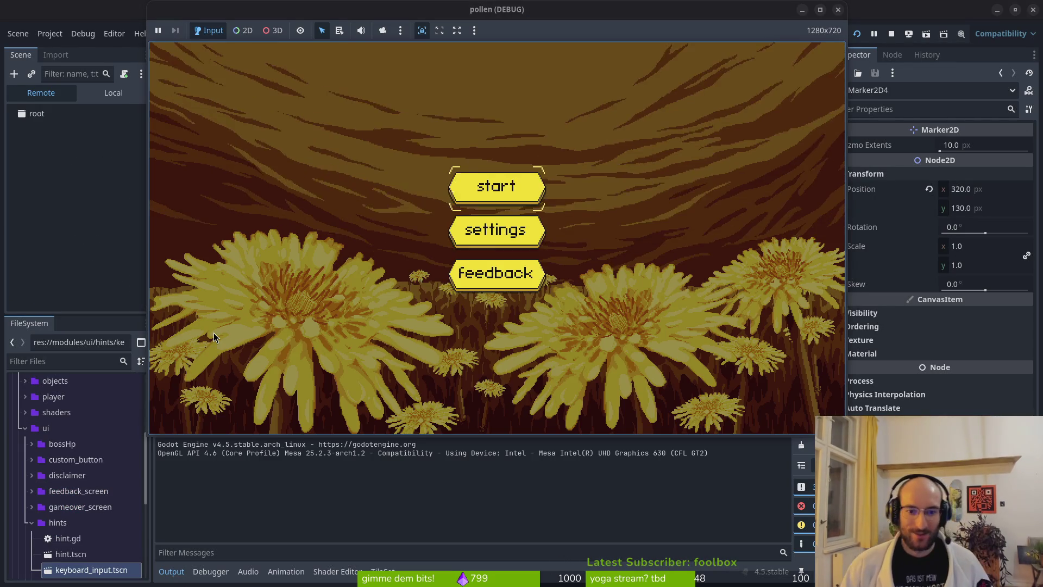
key("Return")
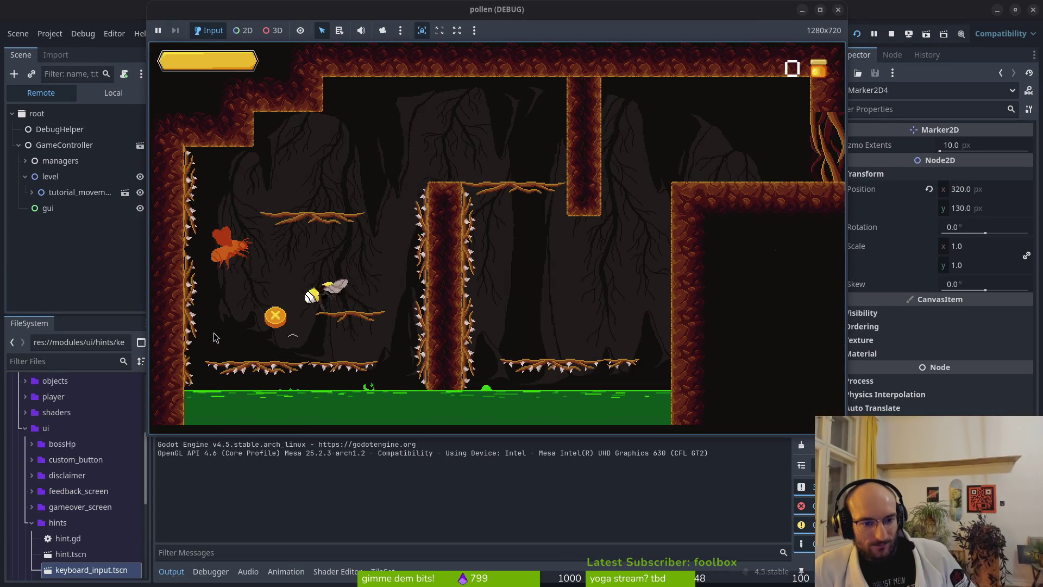
key("Up")
key("Right")
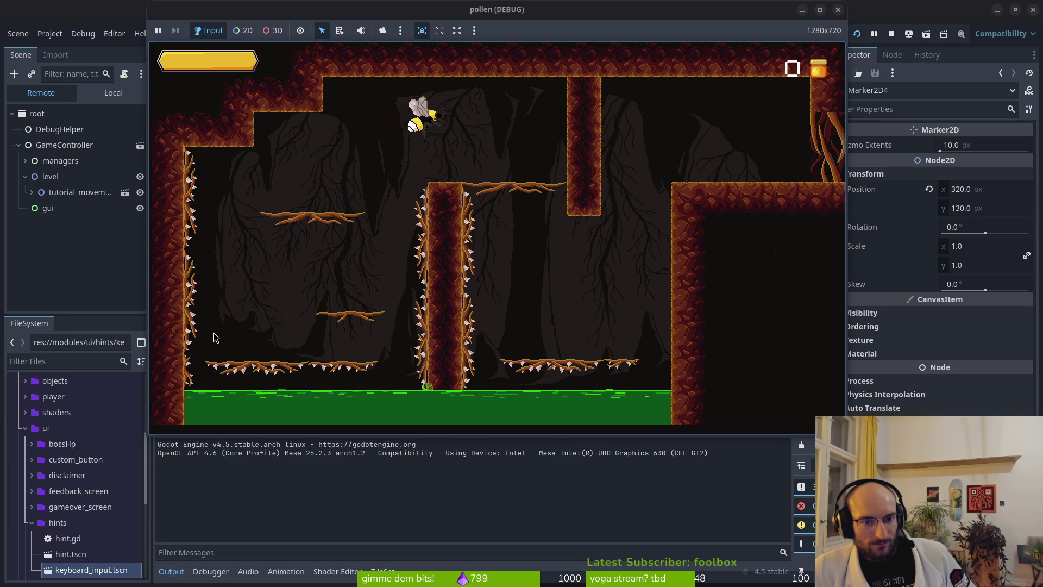
key("Right")
key("Up")
key("Right")
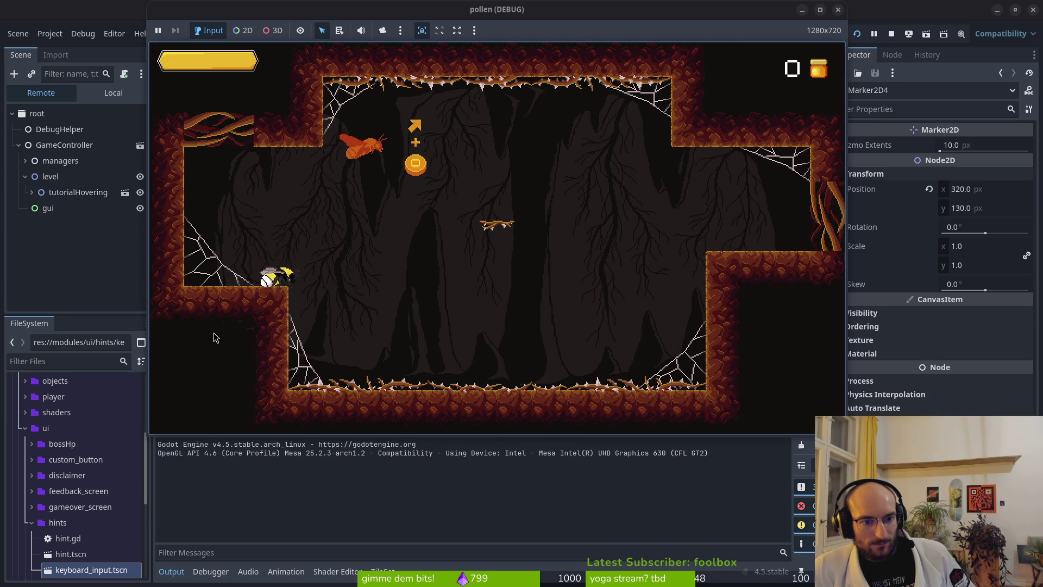
key("Right")
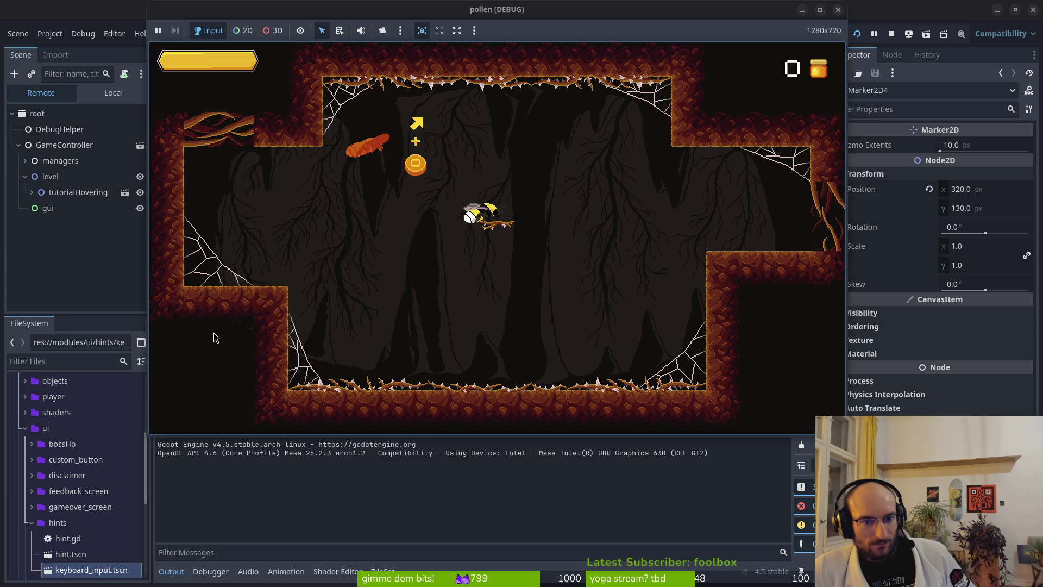
key("Right")
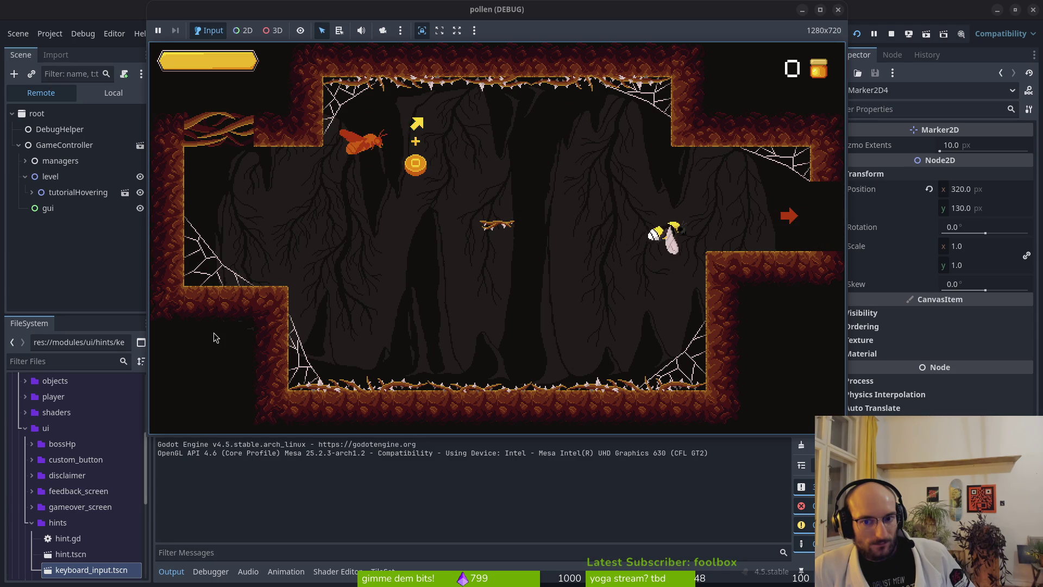
key("Right")
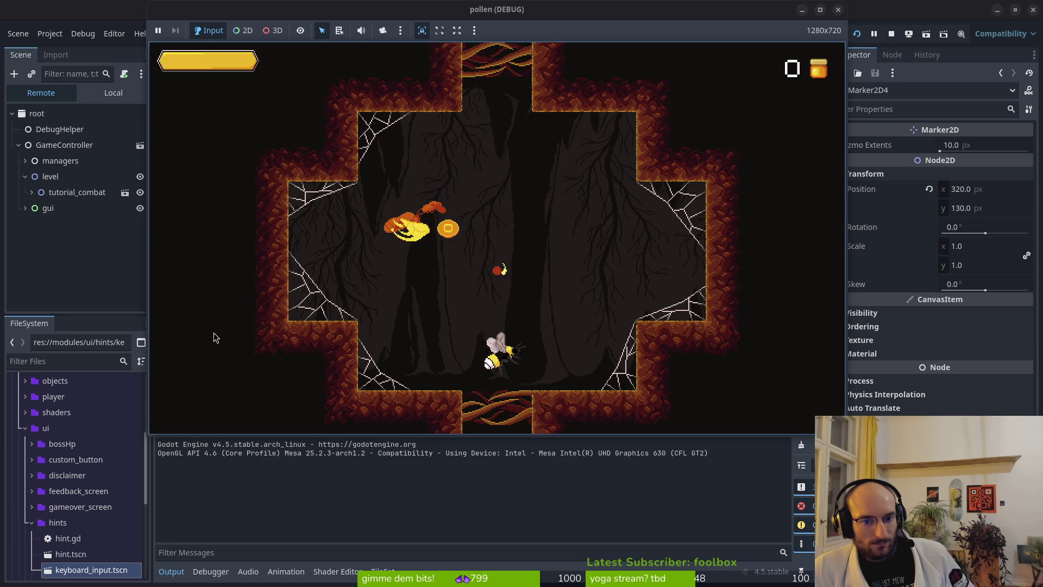
- Fight the flies in the combat room until the freed health_component error at line 52 appears
key("Down")
key("Right")
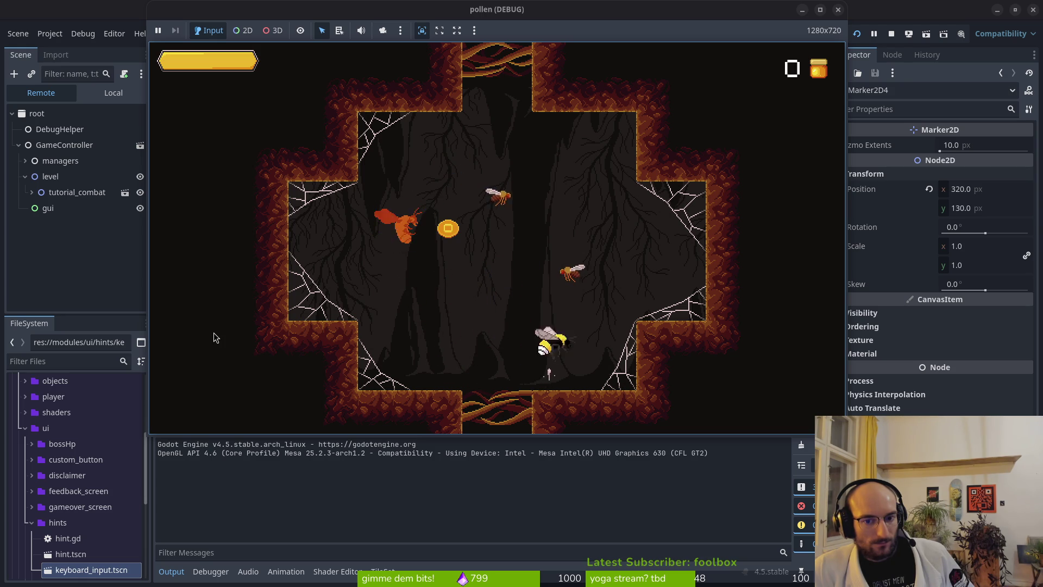
key("Left")
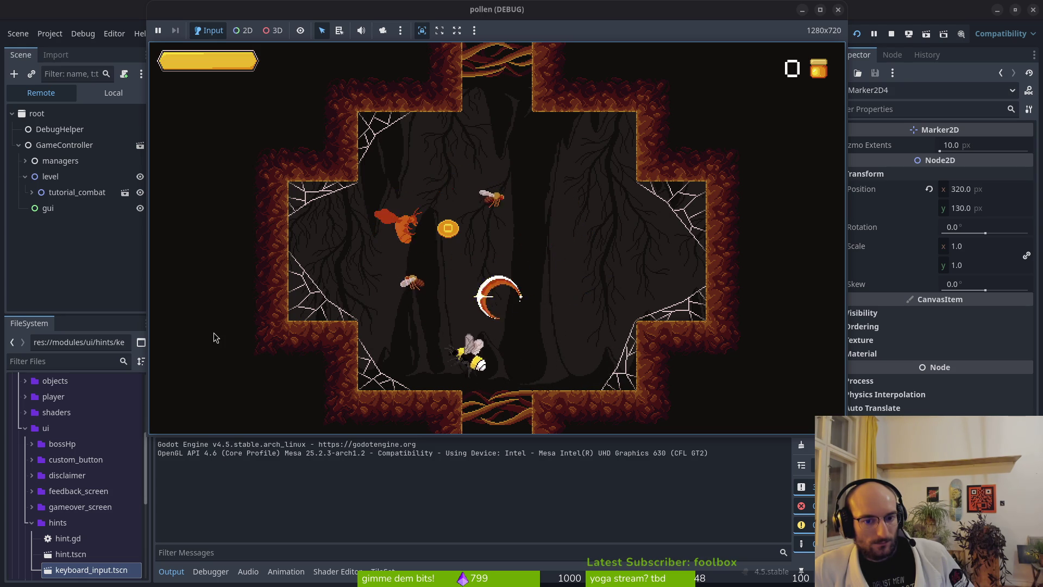
key("Down")
key("Up")
key("Down")
key("Right")
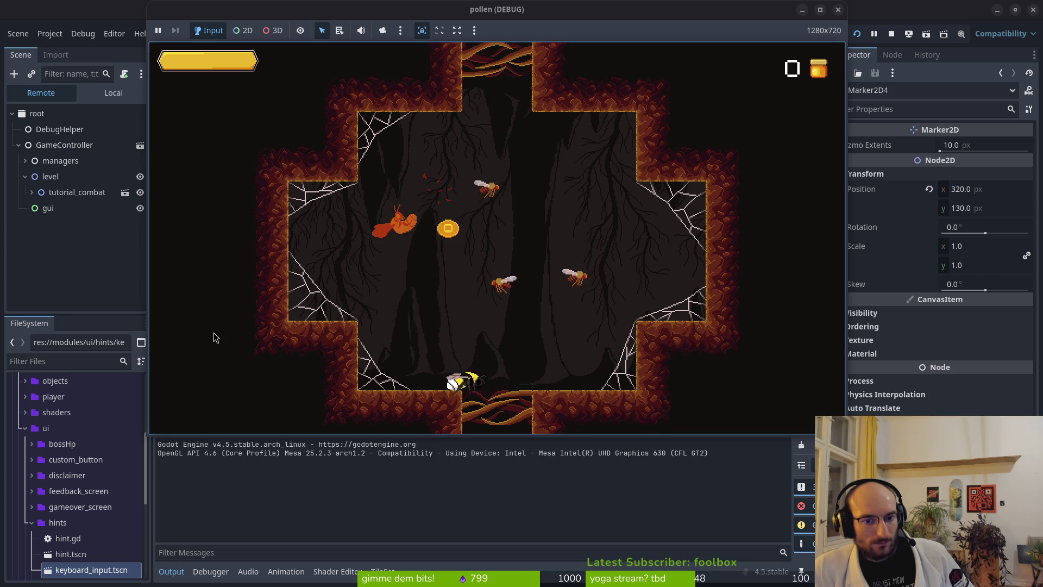
key("Up")
key("Down")
key("Right")
key("Up")
key("Down")
key("Up")
key("Up")
key("Down")
key("Left")
key("Up")
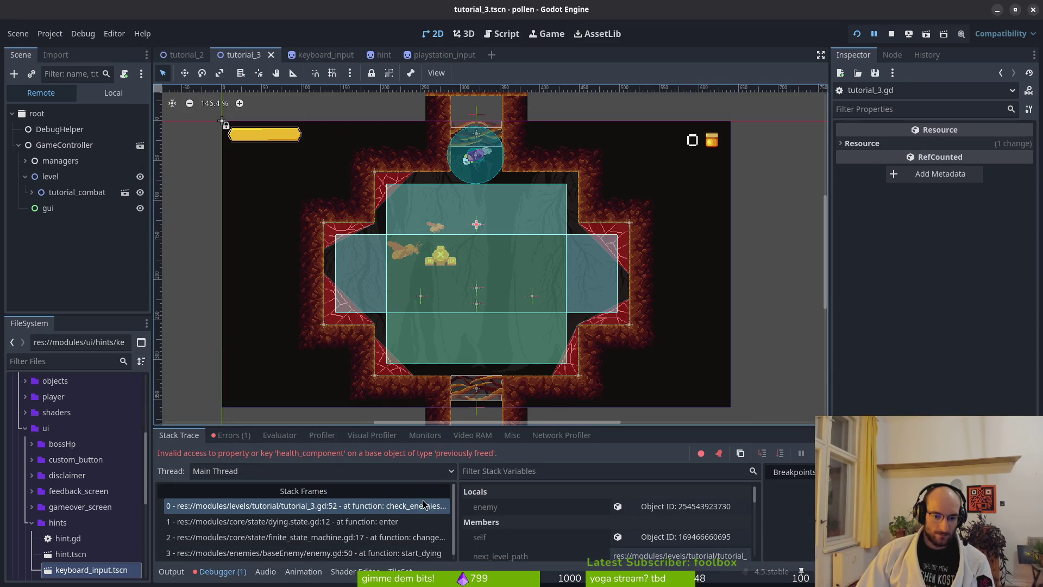
- Compare the tutorial_3.gd script against the Debugger's stack trace for the crash
key("alt+Tab")
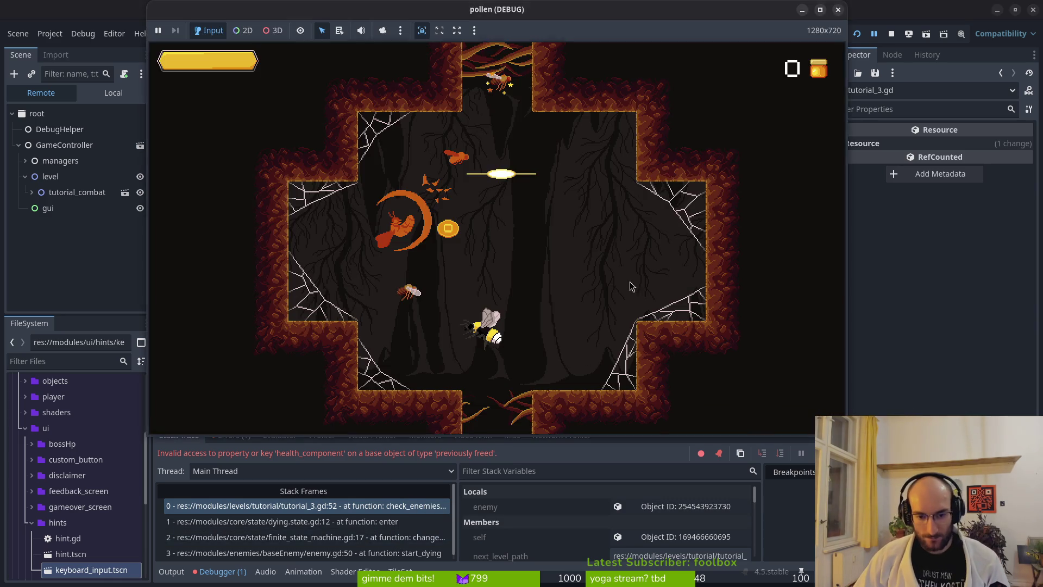
scroll(298, 281, "up", 5)
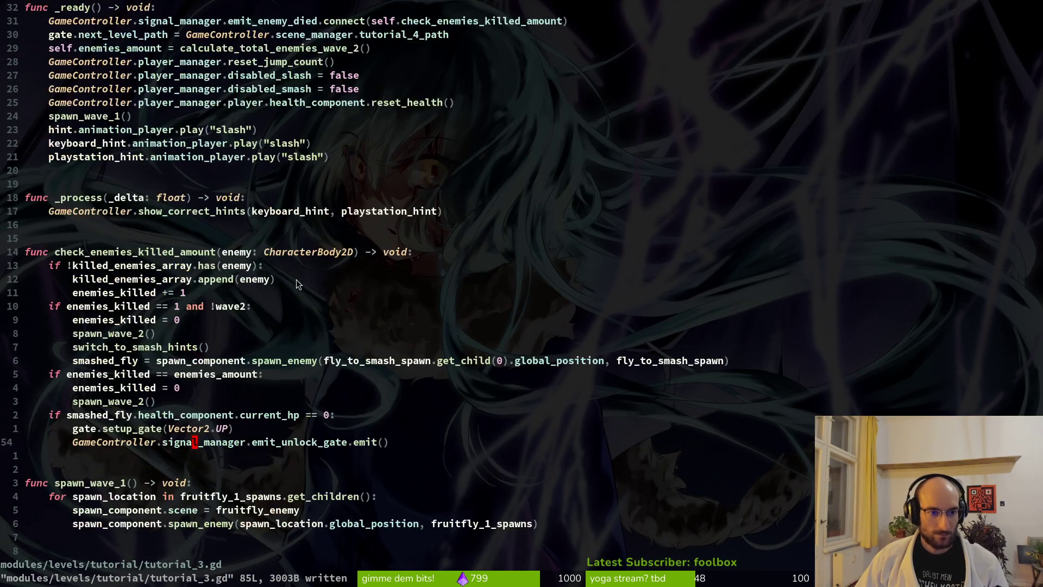
scroll(288, 265, "up", 3)
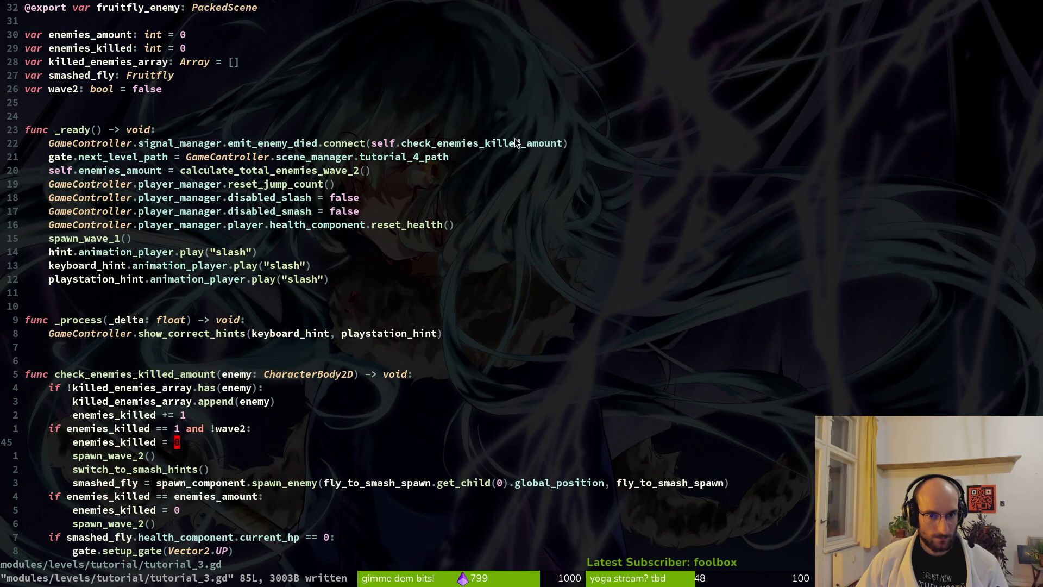
scroll(311, 340, "down", 5)
key("alt+Tab")
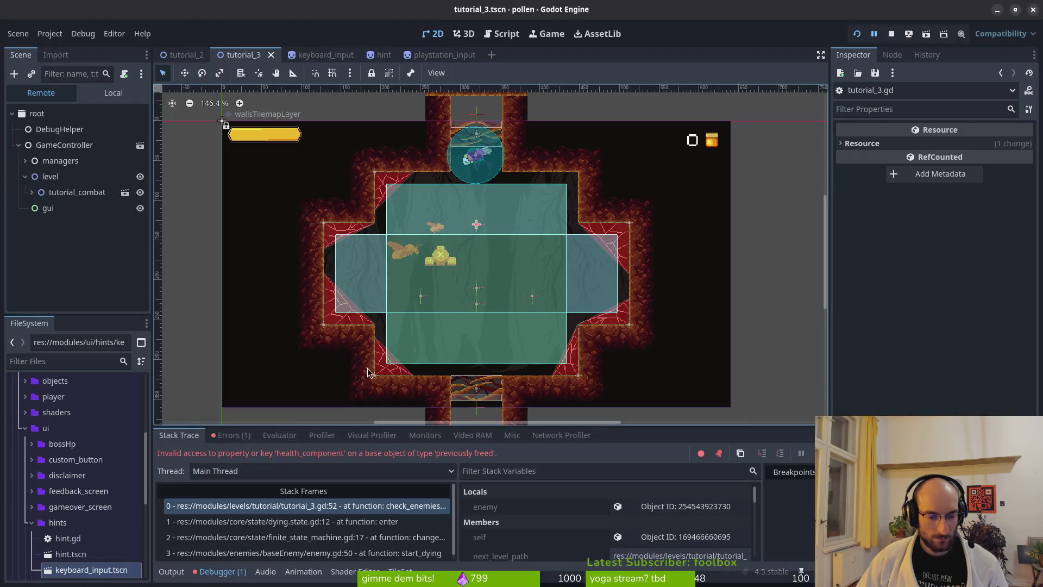
scroll(354, 554, "down", 1)
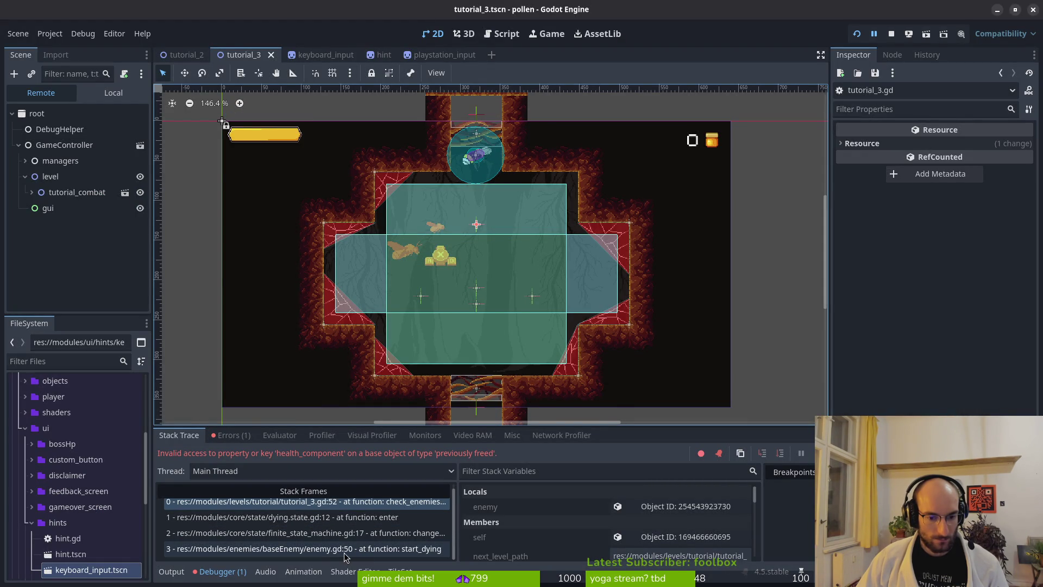
scroll(308, 505, "up", 1)
key("alt+Tab")
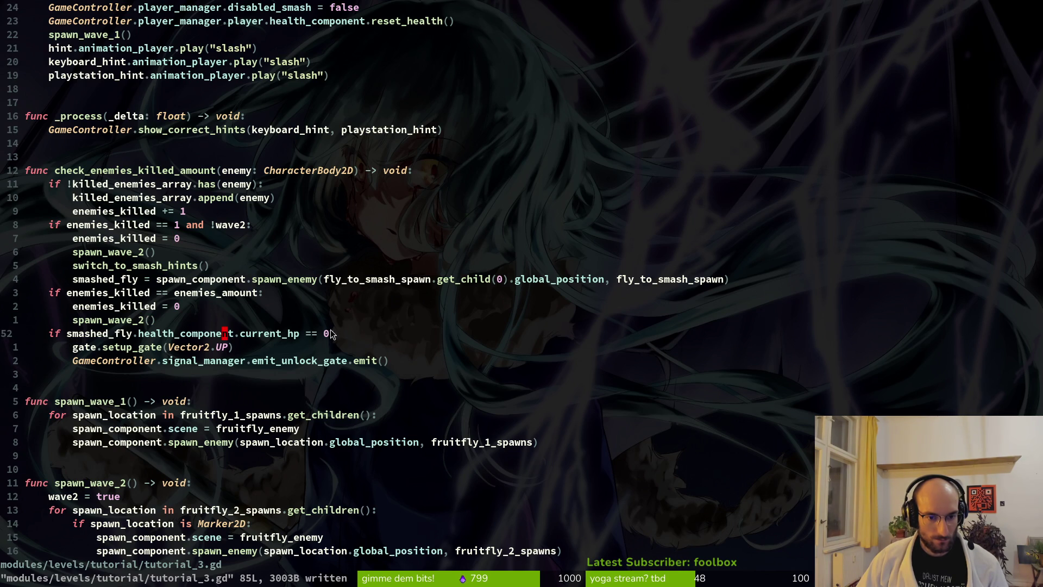
- Select the health_component.current_hp == 0 condition and go to the enemy-died connection in _ready
left_click_drag(328, 335, 145, 337)
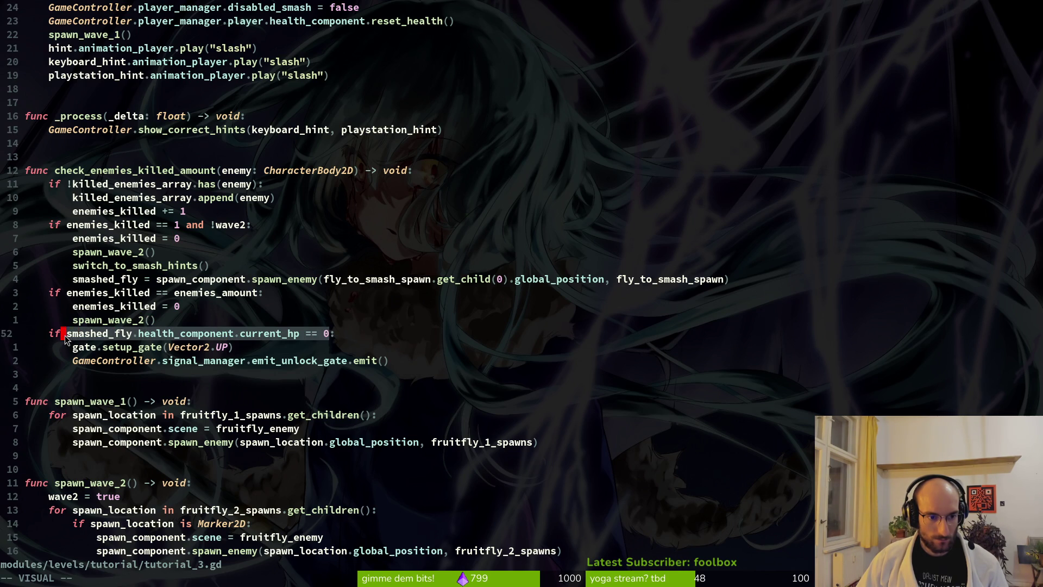
scroll(168, 321, "up", 5)
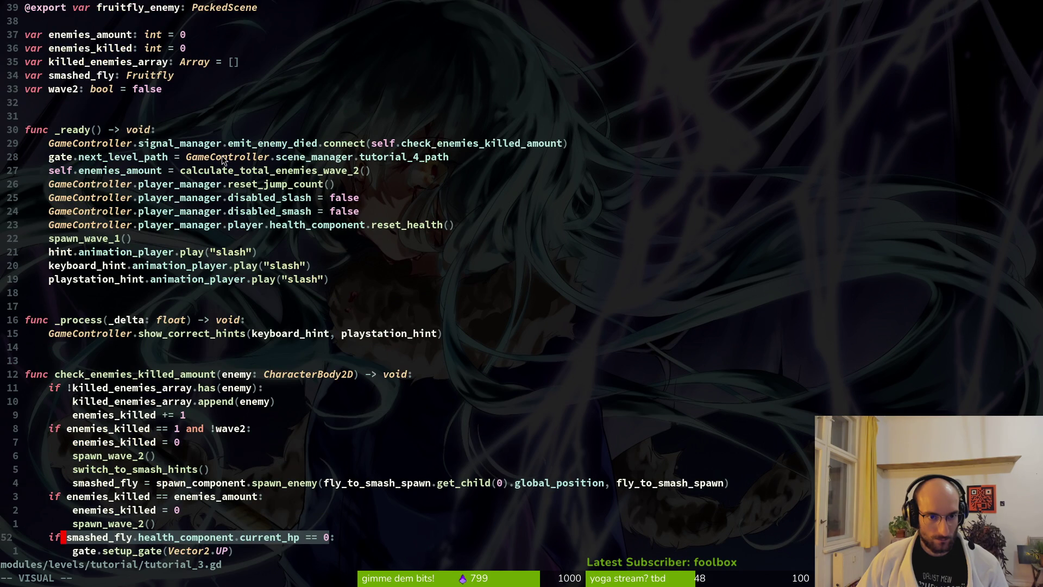
left_click(399, 145)
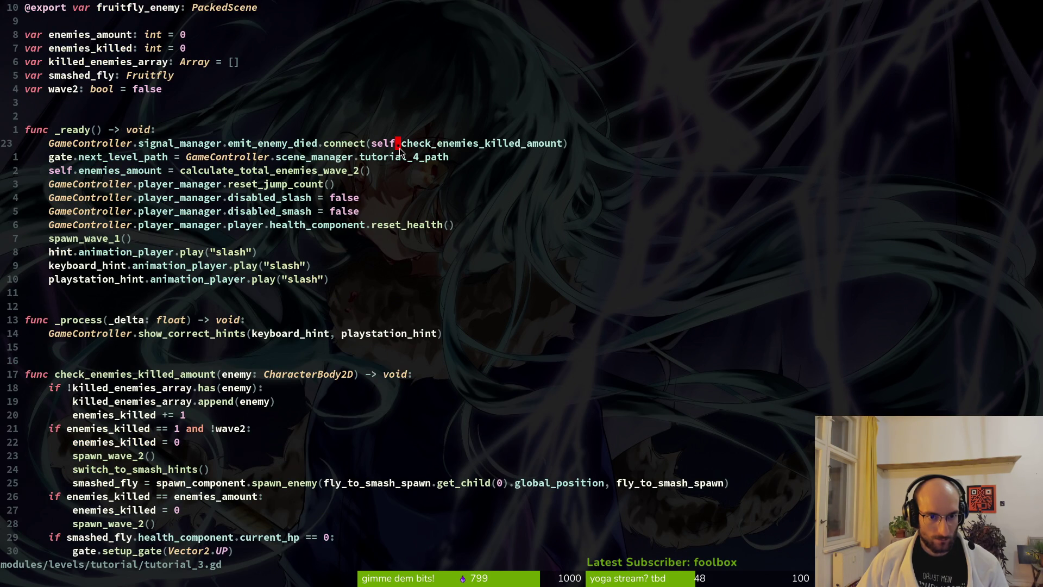
- Find and open signal.manager.gd with Telescope by searching 'sign'
key("space")
key("f")
key("f")
type("ene")
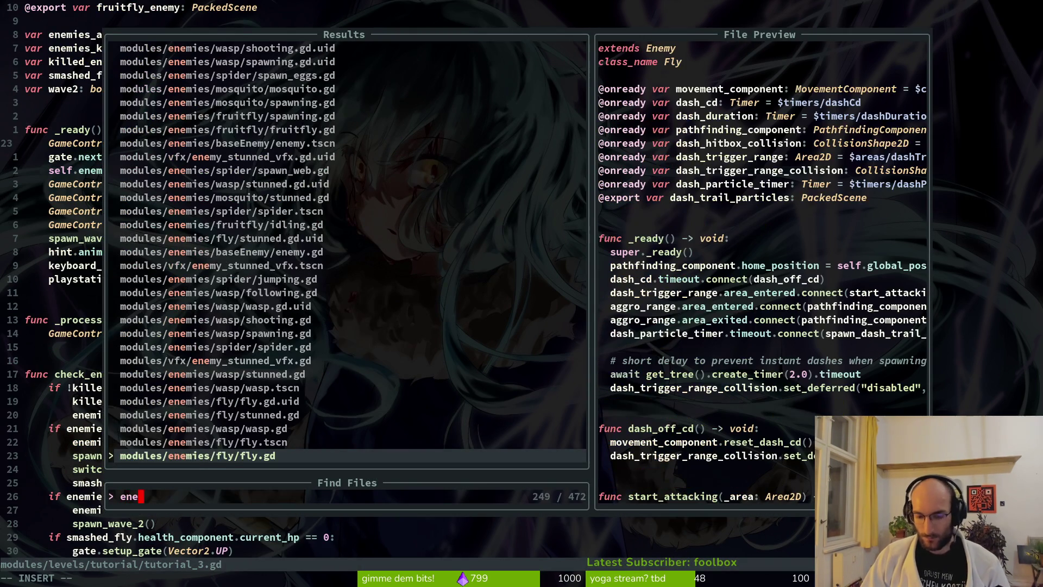
key("BackSpace")
key("BackSpace")
key("BackSpace")
type("sign")
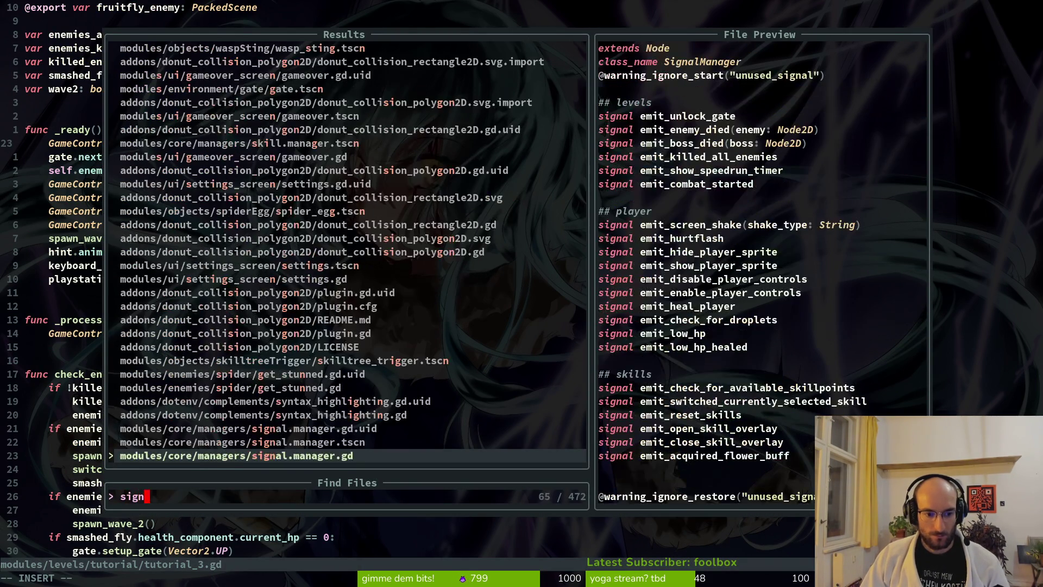
key("Return")
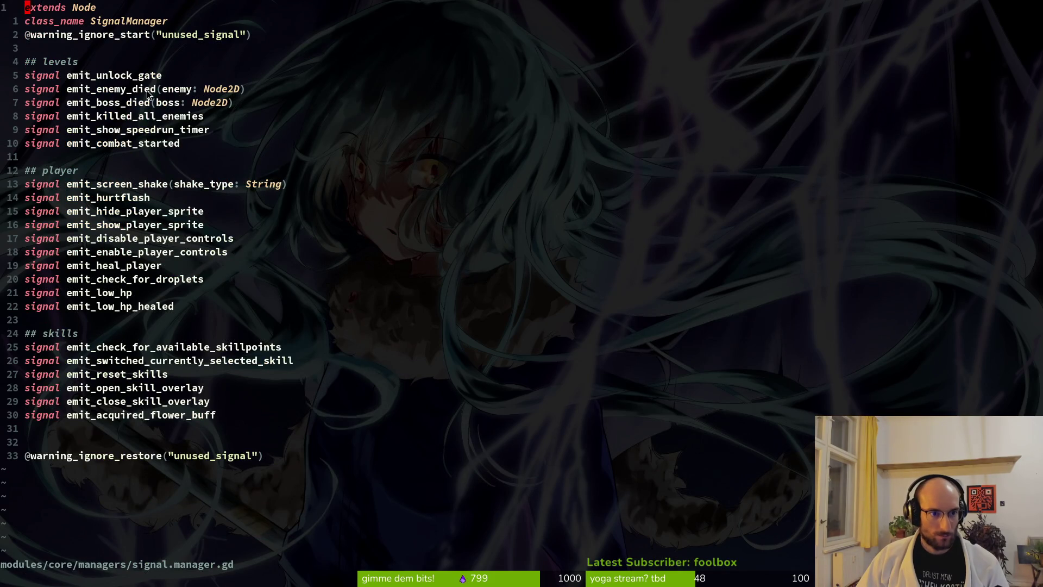
key("alt+Tab")
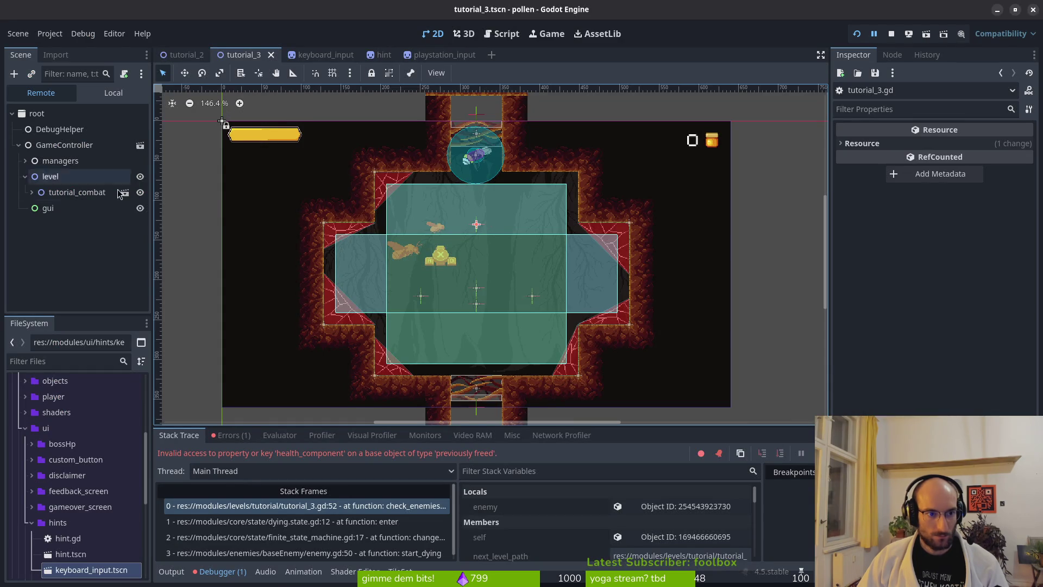
key("alt+Tab")
key("alt+Tab")
key("alt+Tab")
- Return to tutorial_3.gd and jump to line 52's failing smashed_fly health check
key("ctrl+o")
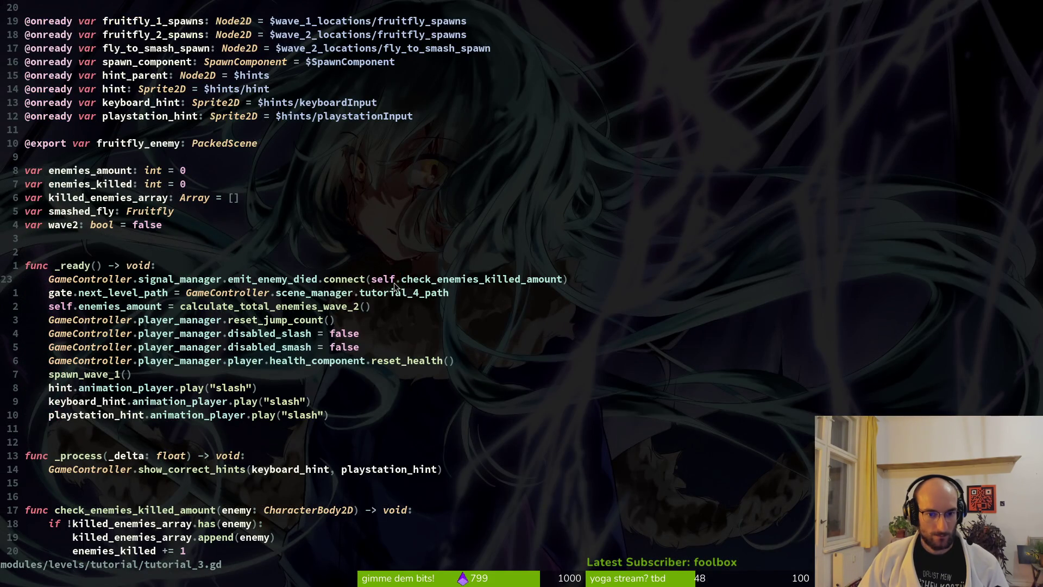
scroll(341, 294, "down", 5)
left_click(267, 75)
scroll(370, 80, "up", 1)
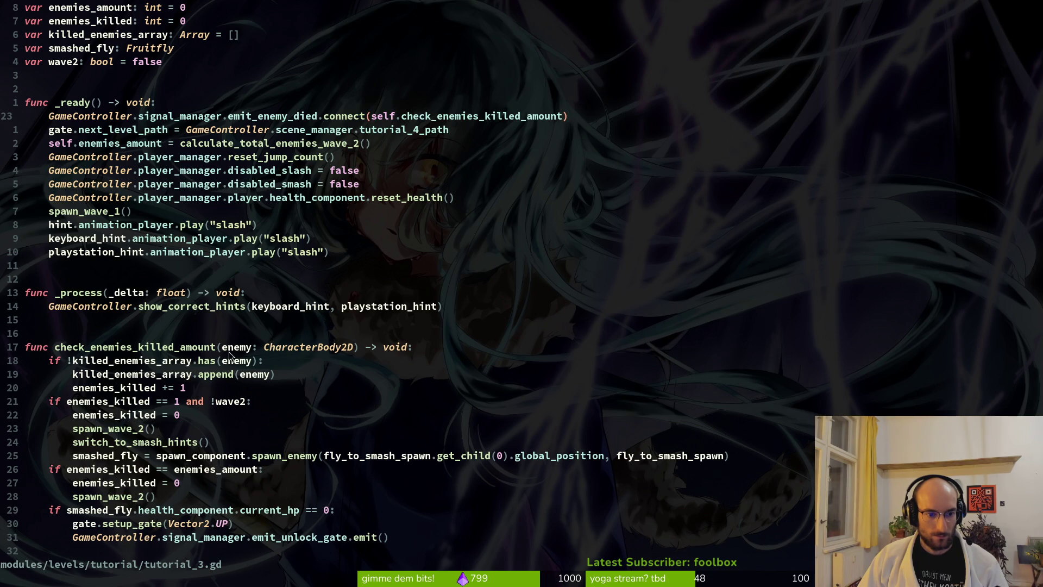
left_click(162, 514)
scroll(168, 515, "down", 2)
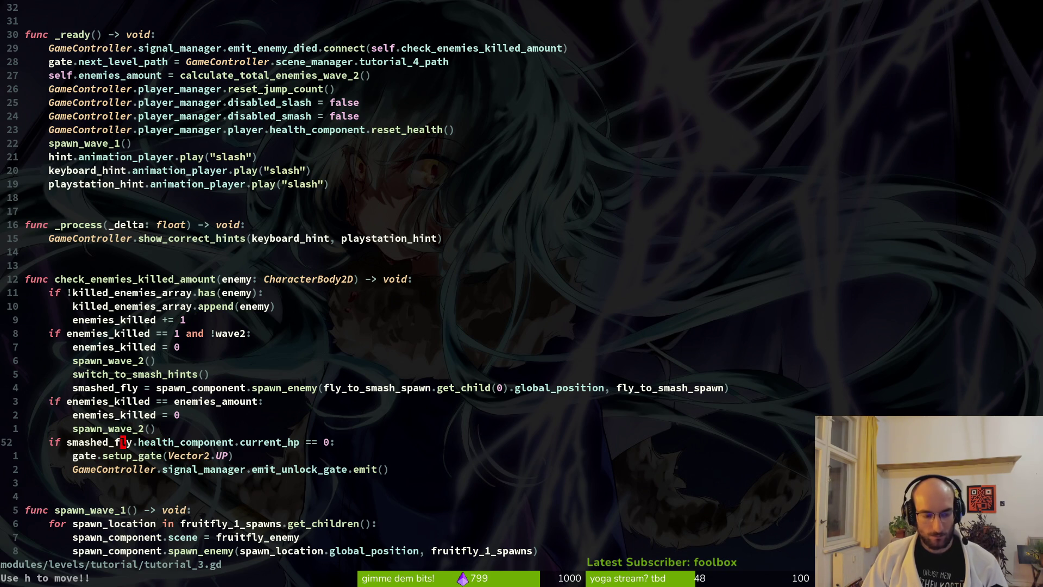
- On line 52, replace smashed_fly with enemy and health_component with get_parent().name
type("ciwenem")
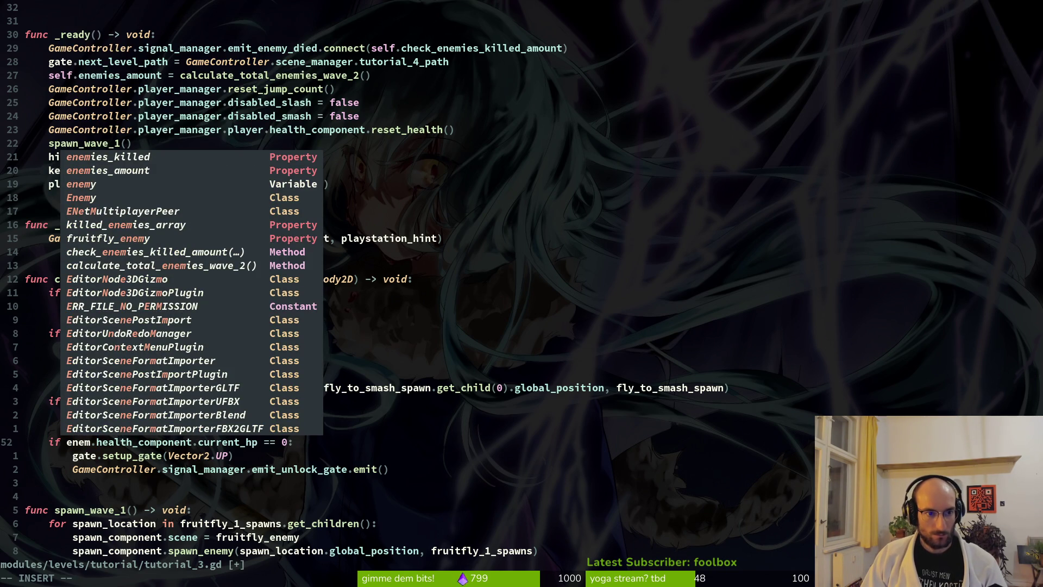
type("y")
key("Escape")
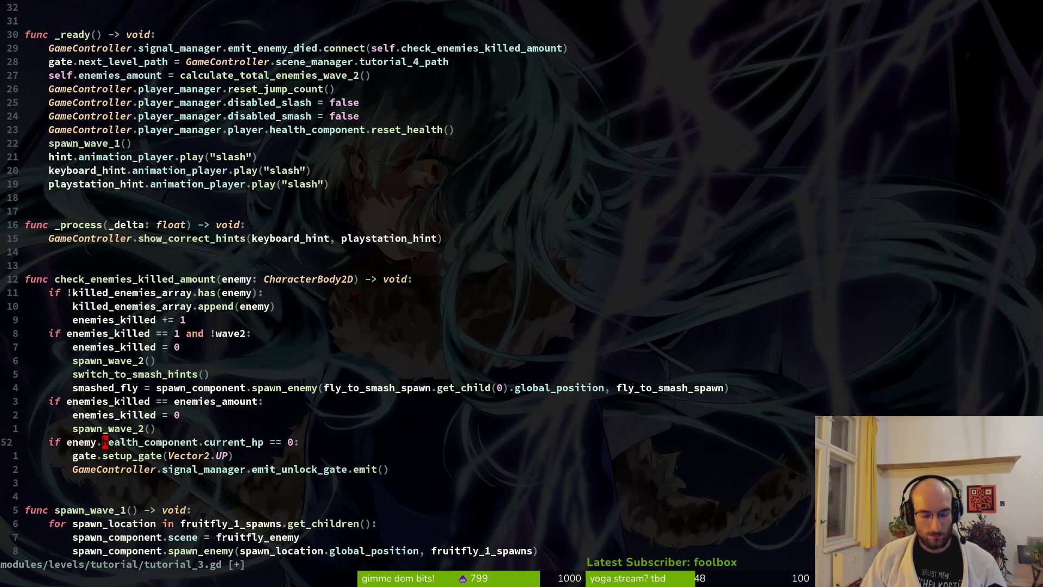
type("ciwget_parent()")
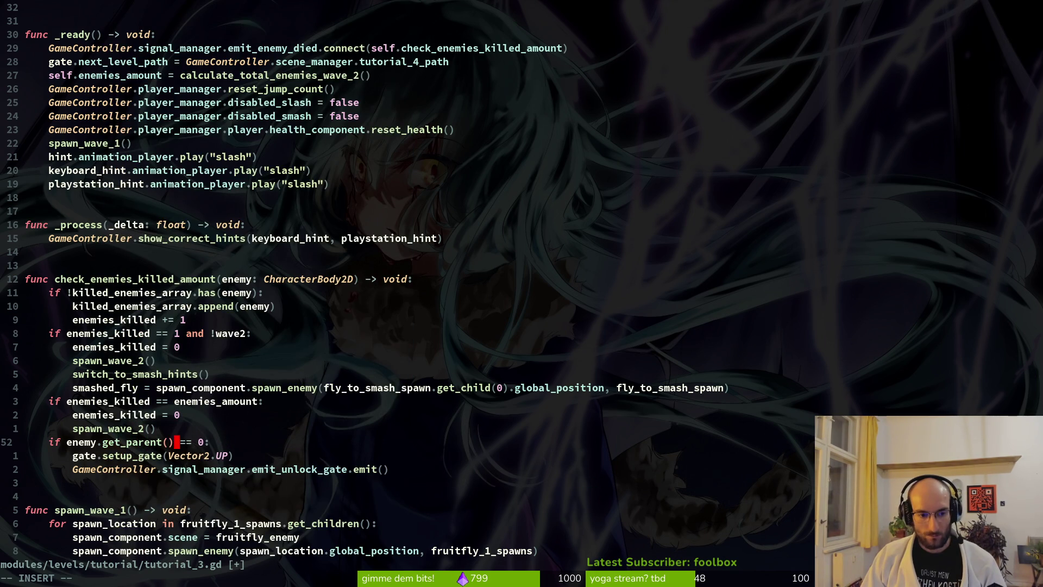
type("name")
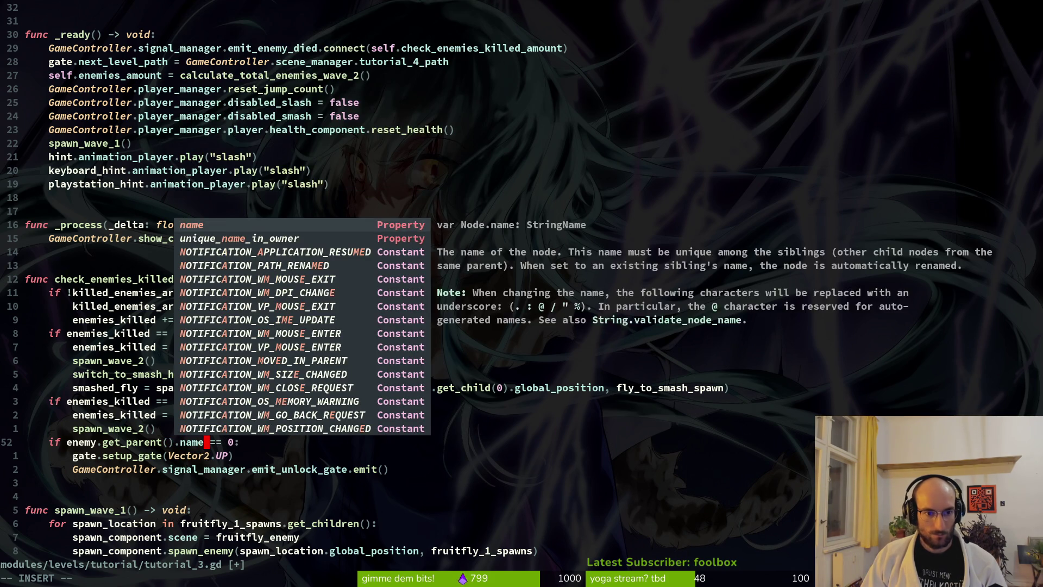
key("Escape")
- Compare the name against "fly_to_smash_spawn" instead of 0, then save with :w
key("w")
key("c")
key("w")
type("\"")
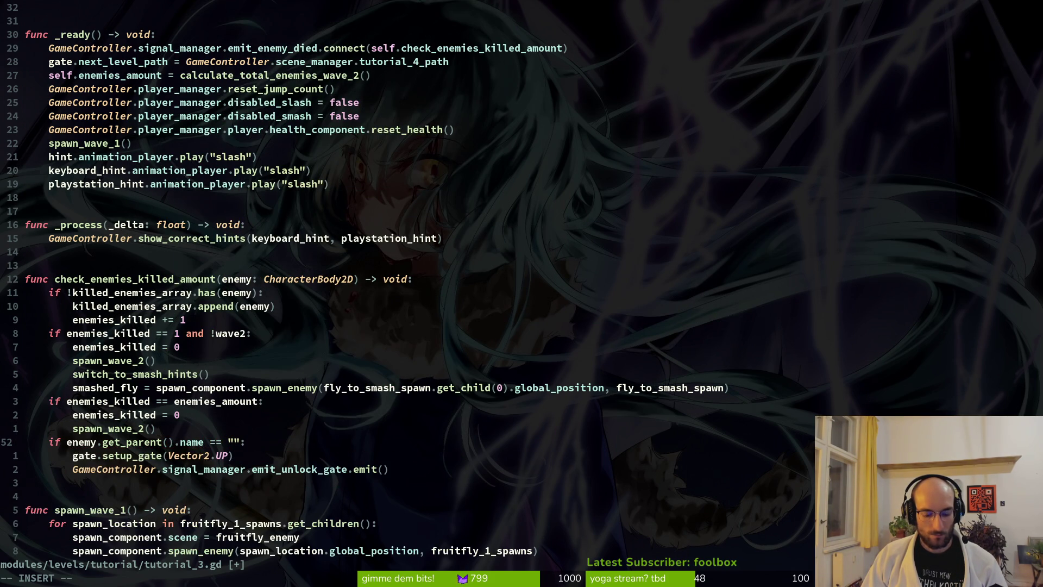
type("s")
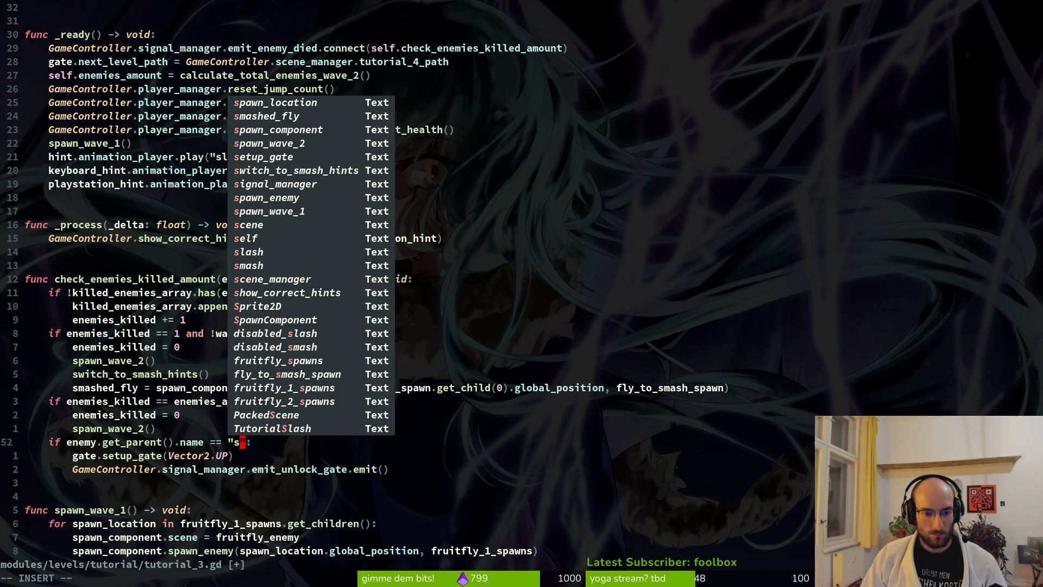
type("m")
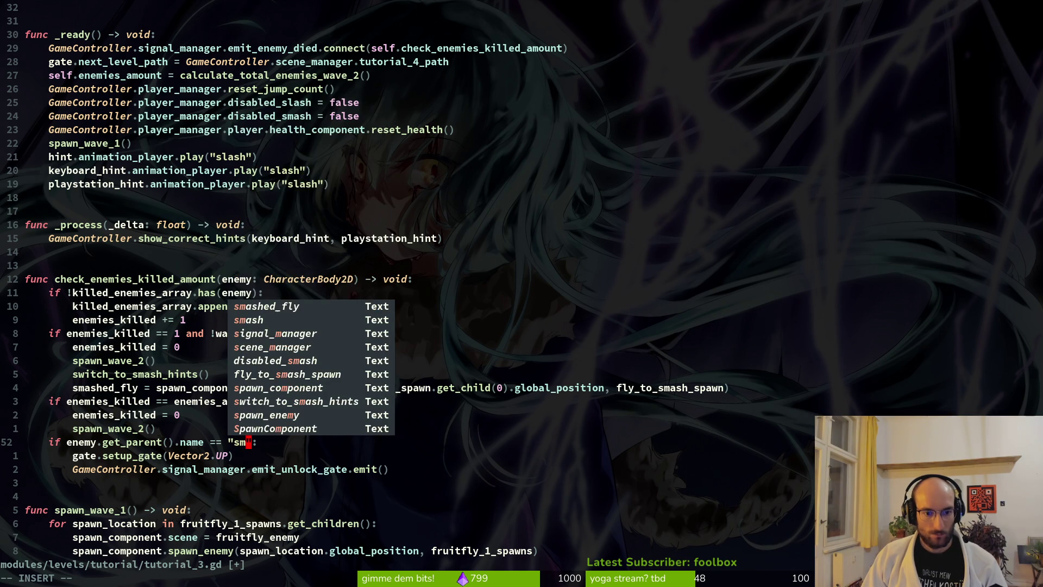
key("ctrl+n")
key("ctrl+n")
key("ctrl+n")
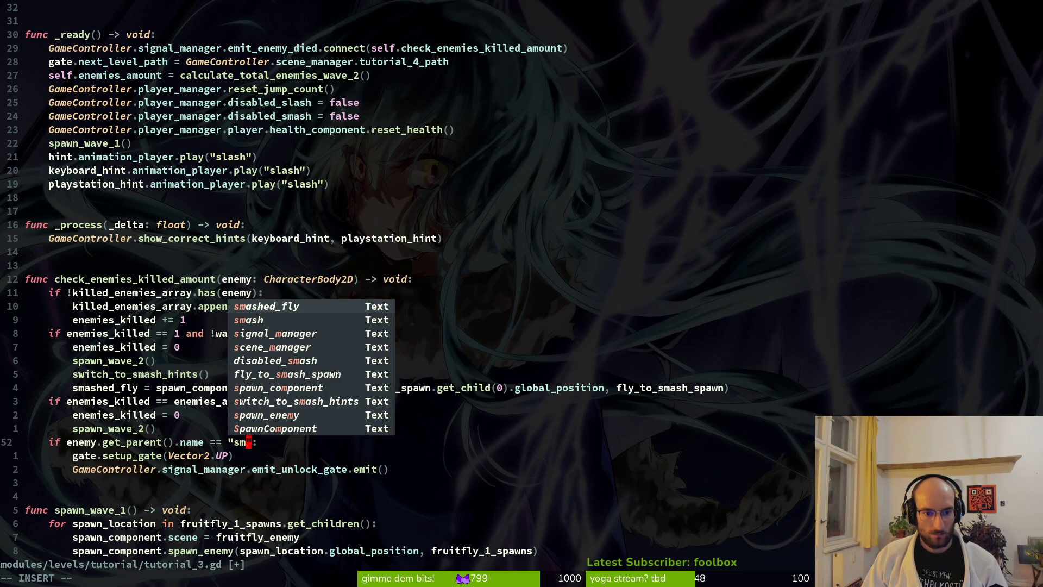
key("ctrl+p")
key("ctrl+y")
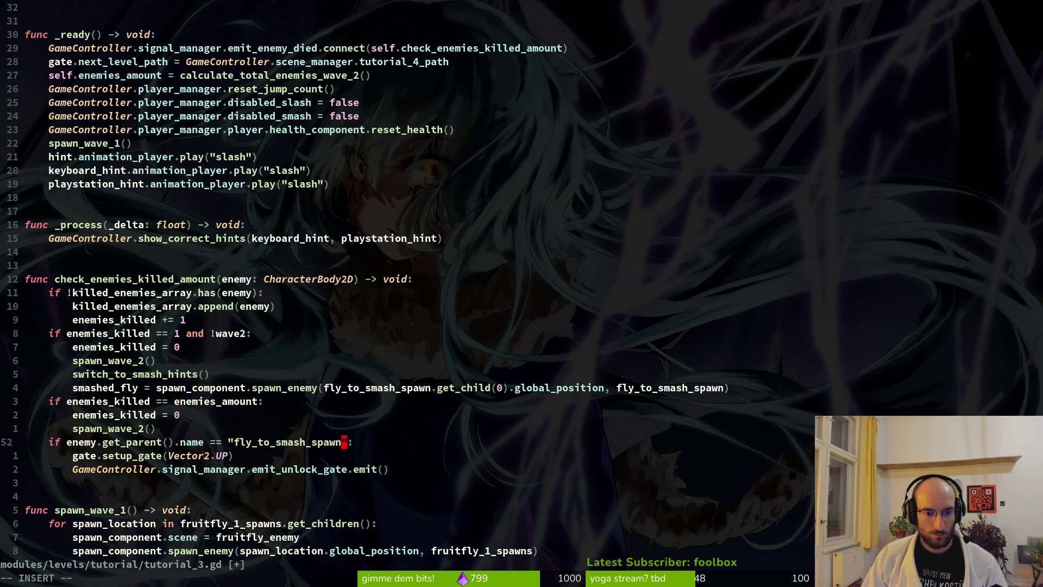
key("Escape")
type(":w")
key("Return")
scroll(237, 462, "up", 5)
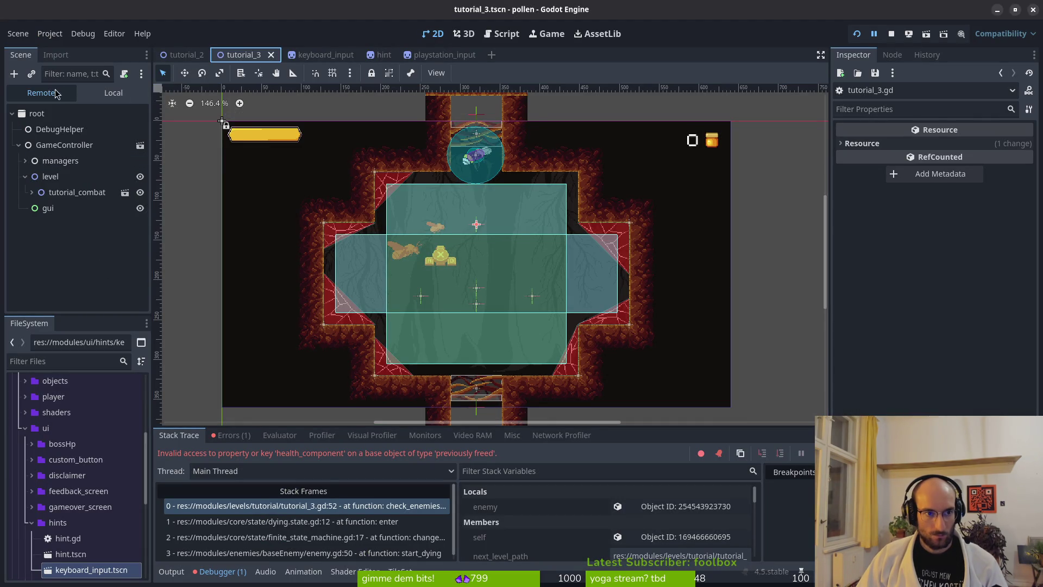
- Show the Local scene tree, stop the running game and launch the project again
left_click(114, 92)
scroll(76, 291, "down", 1)
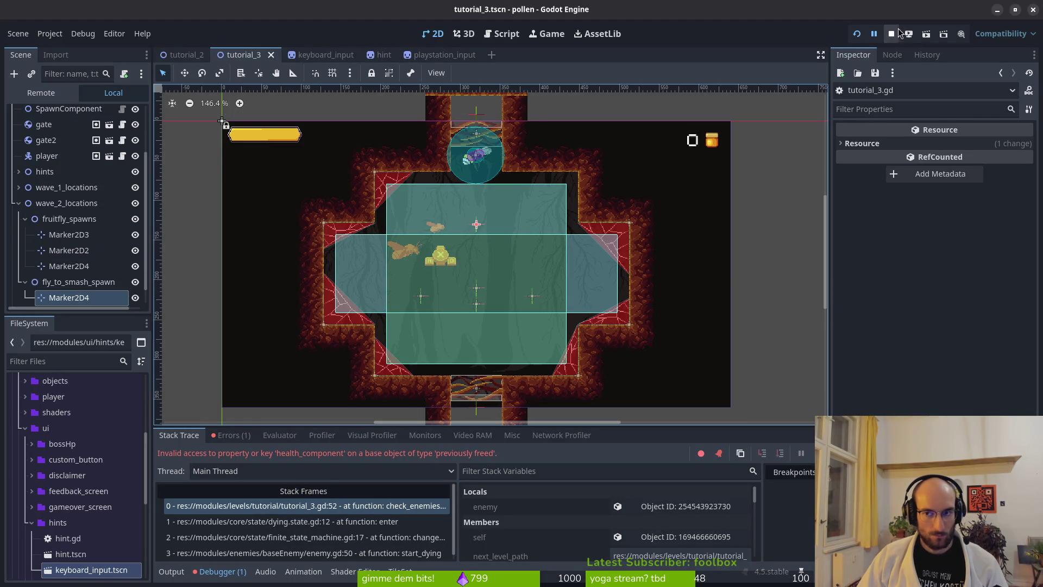
left_click(891, 33)
left_click(858, 35)
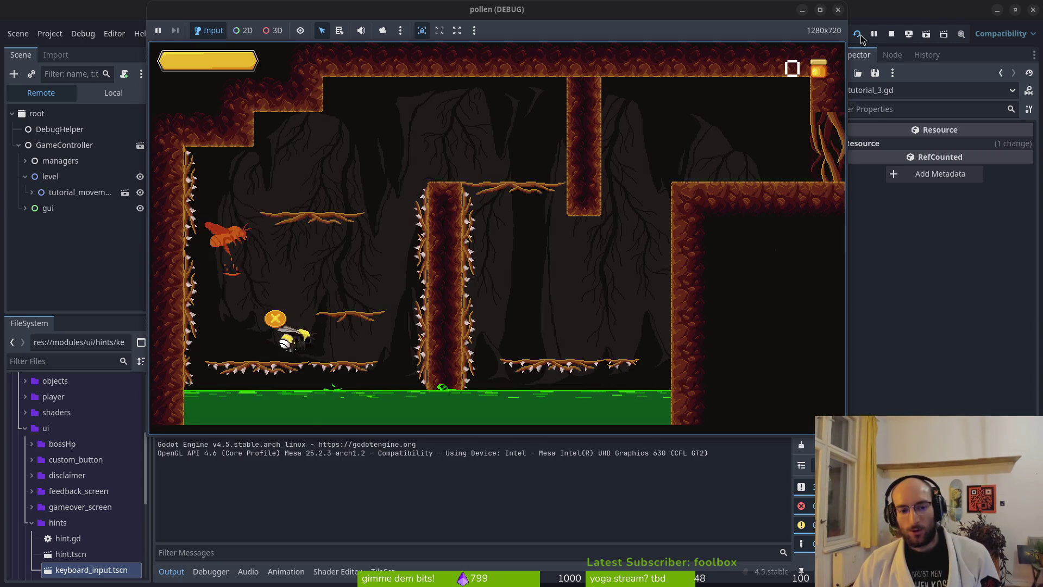
- Fly the bee across the pillar, gap and coin rooms to the combat room
key("Up")
key("Right")
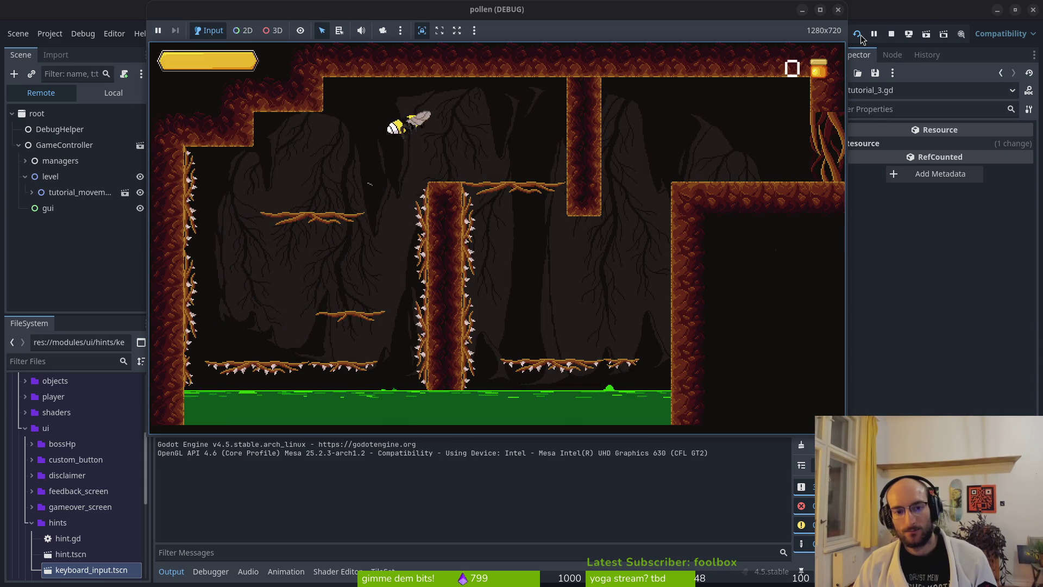
key("Right")
key("Up")
key("Up")
key("Right")
key("Right")
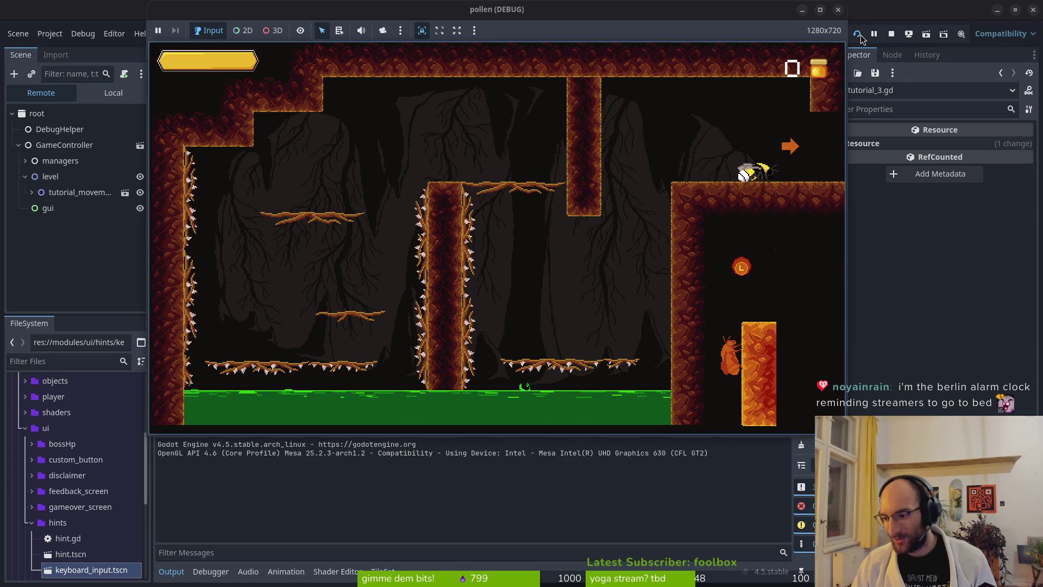
key("Right")
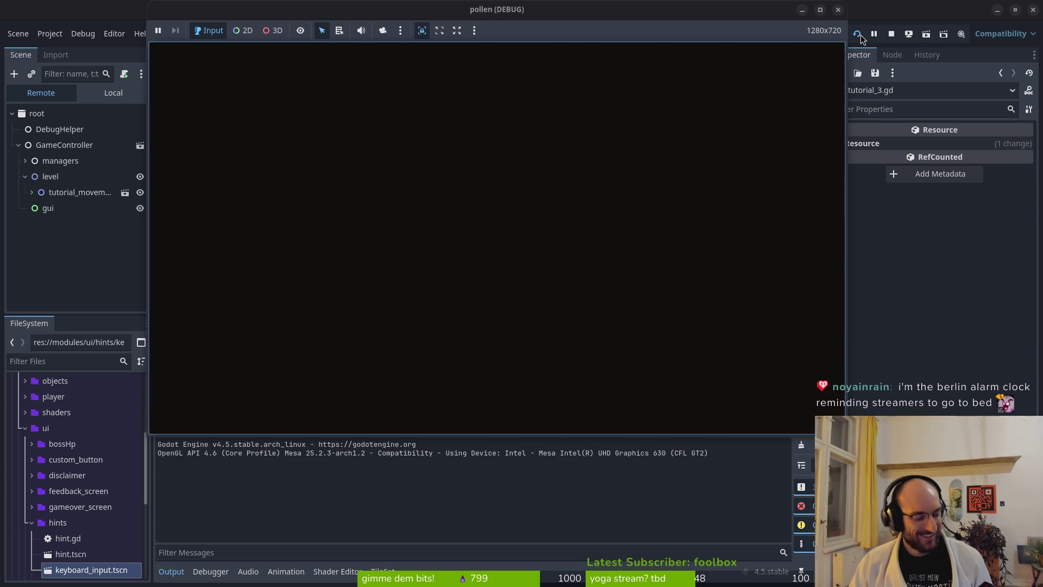
key("Right")
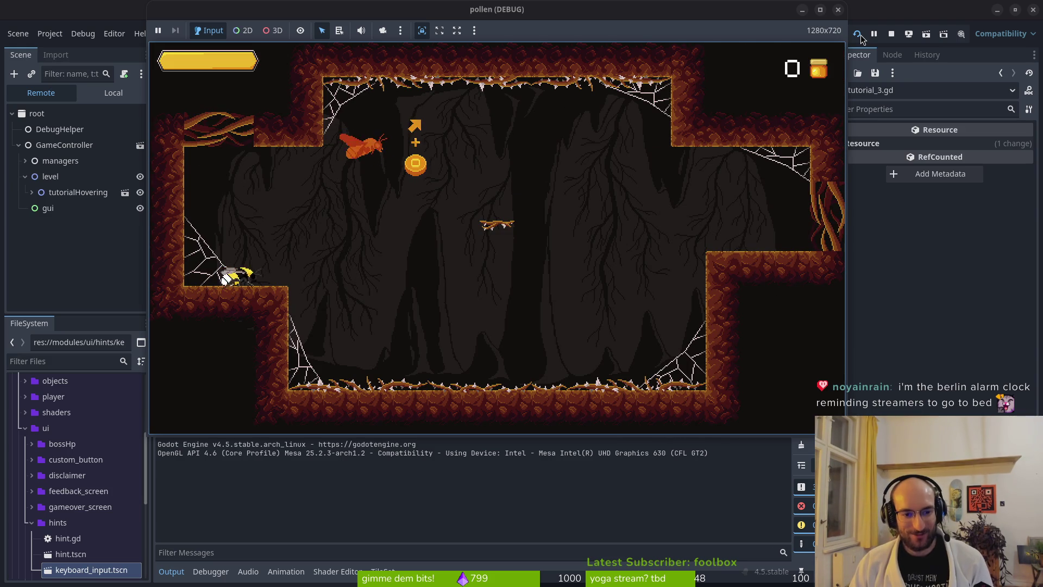
key("Up")
key("Right")
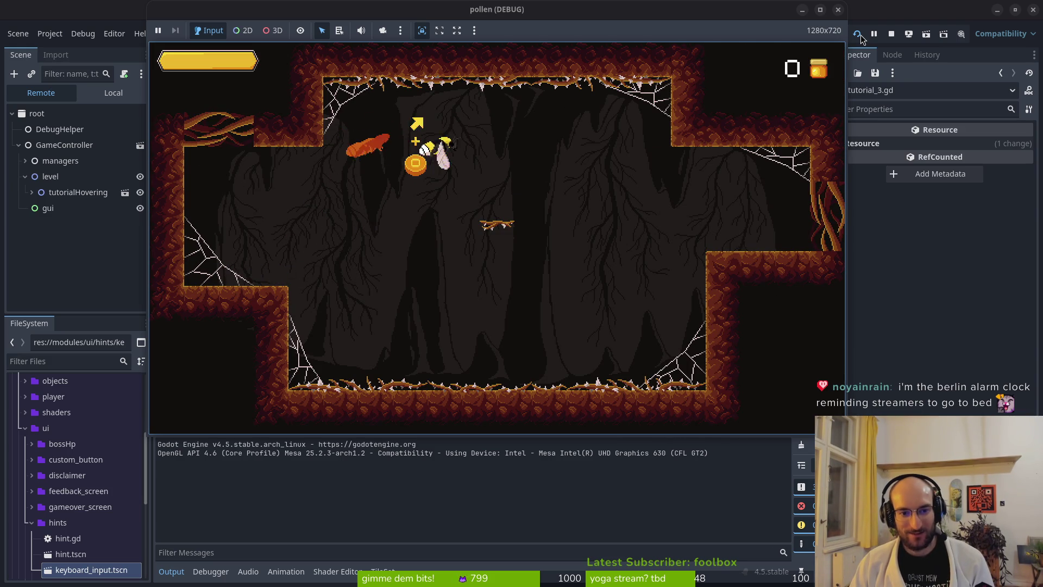
key("Right")
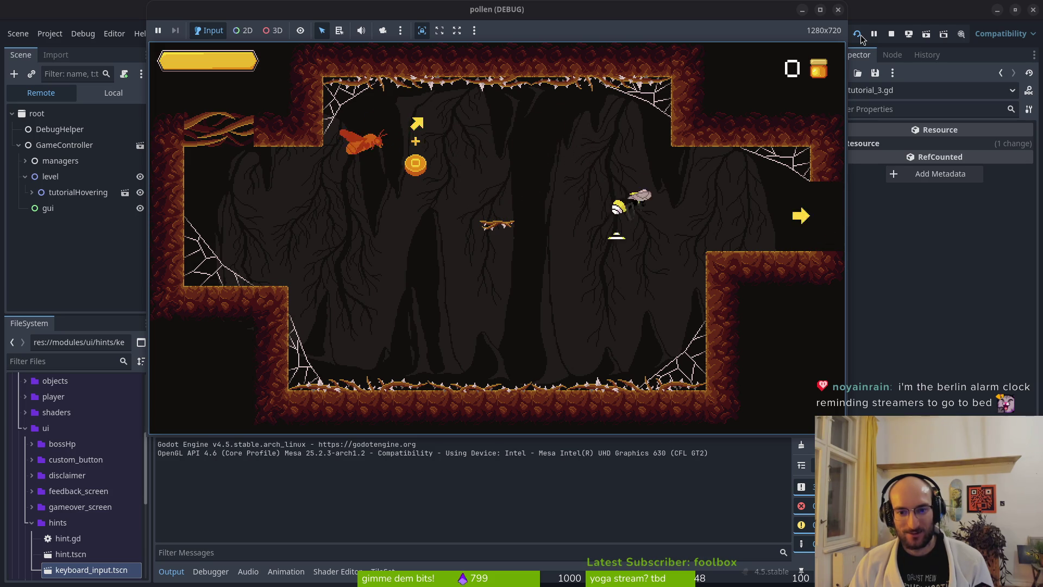
key("Right")
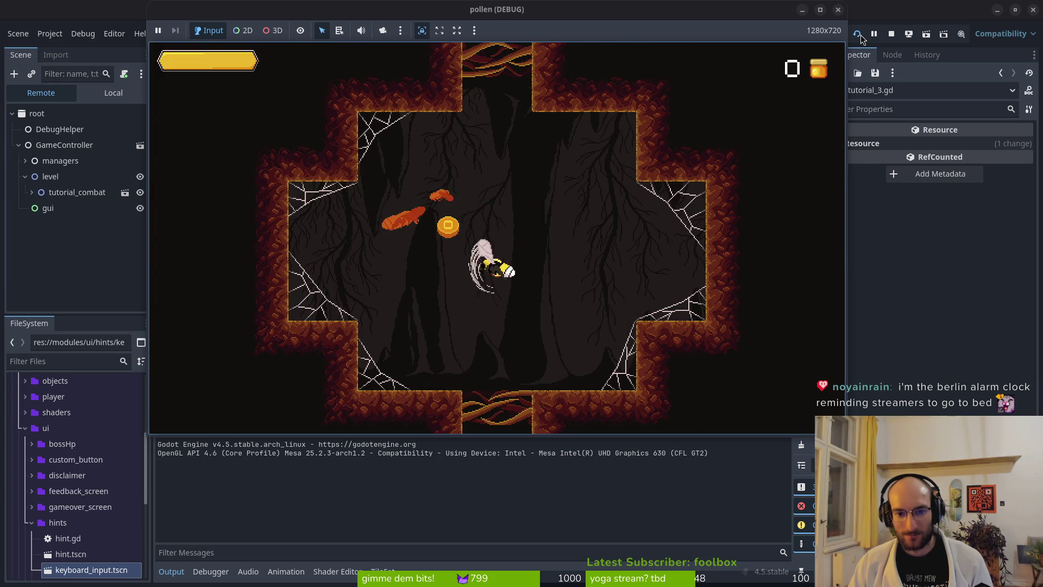
- Slash all wasps in the combat room, drop to the next room, and close the game
key("Up")
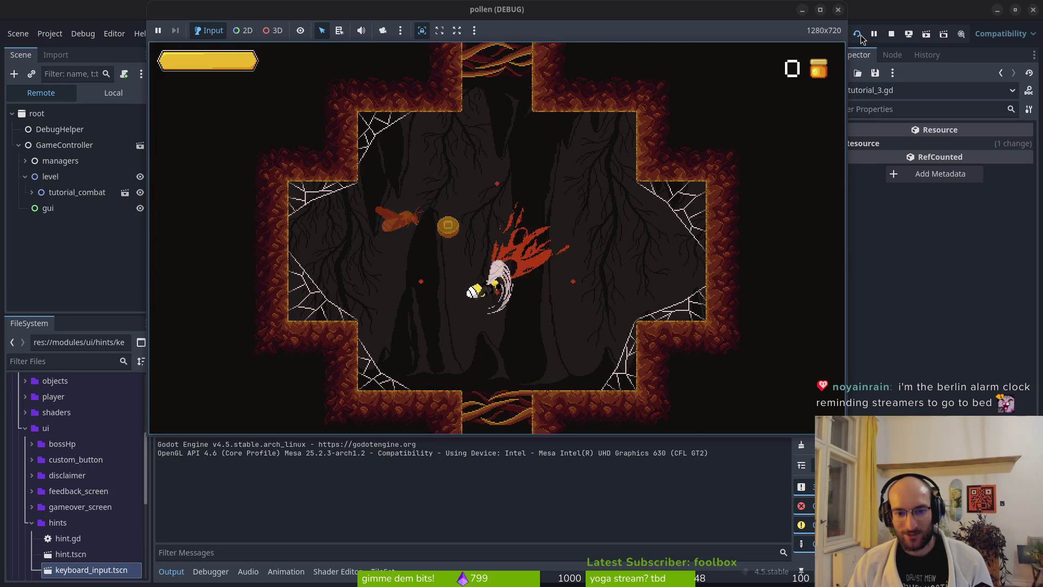
key("Left")
key("Right")
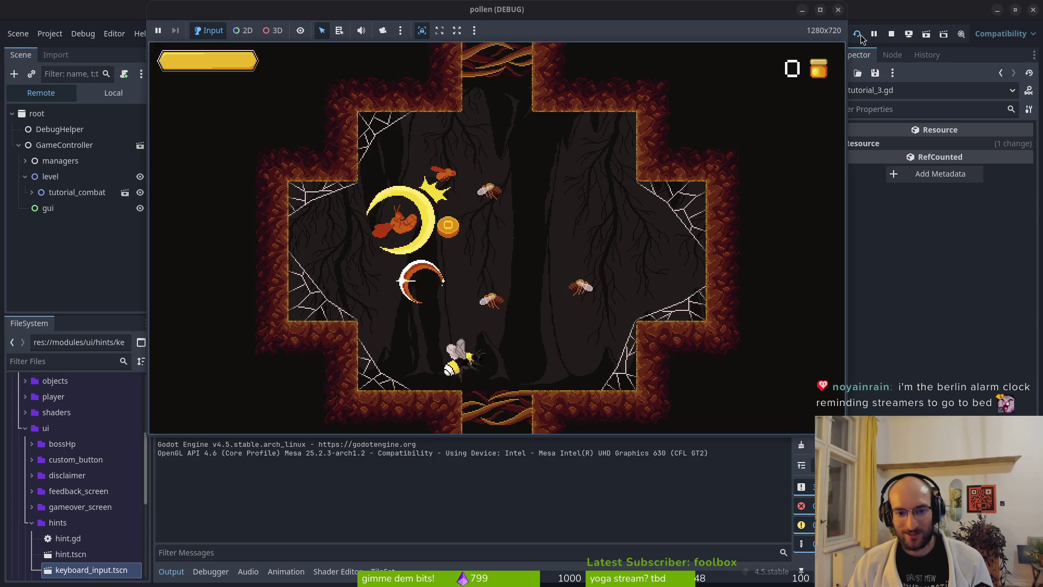
key("Up")
key("Down")
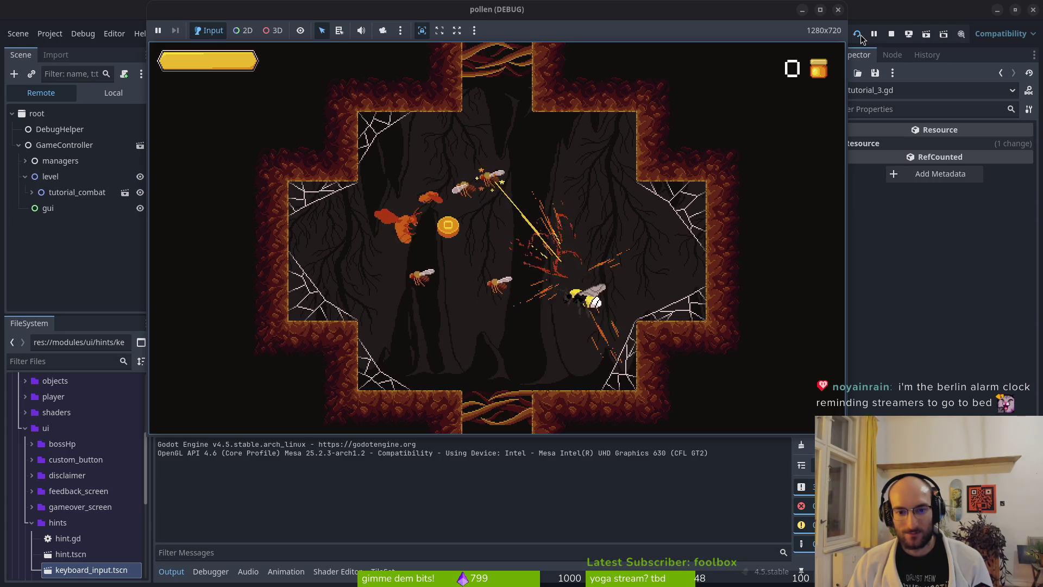
key("Left")
key("Up")
key("Down")
key("Up")
key("Down")
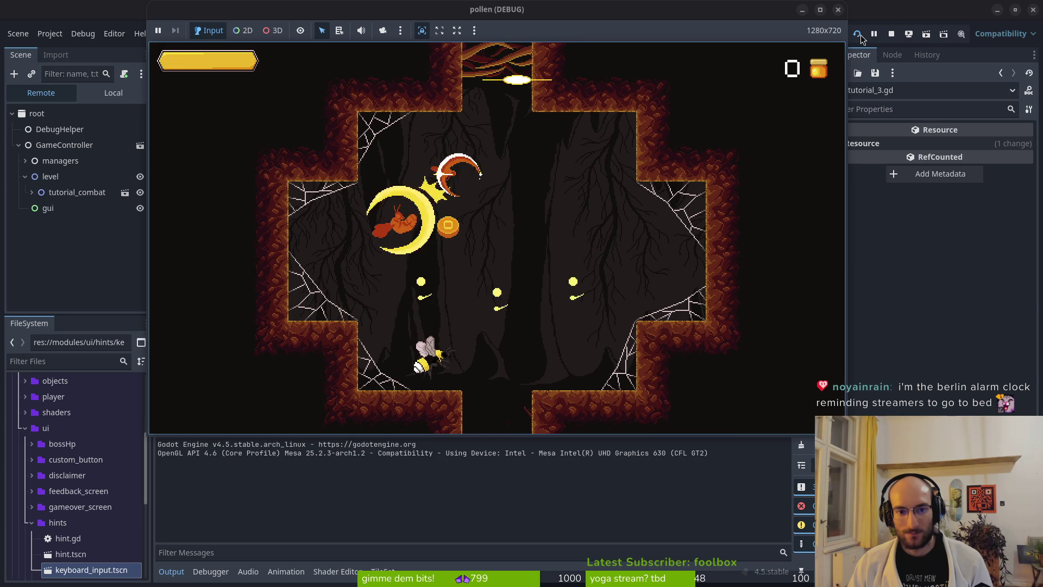
key("Up")
key("Down")
key("Right")
key("Down")
key("Down")
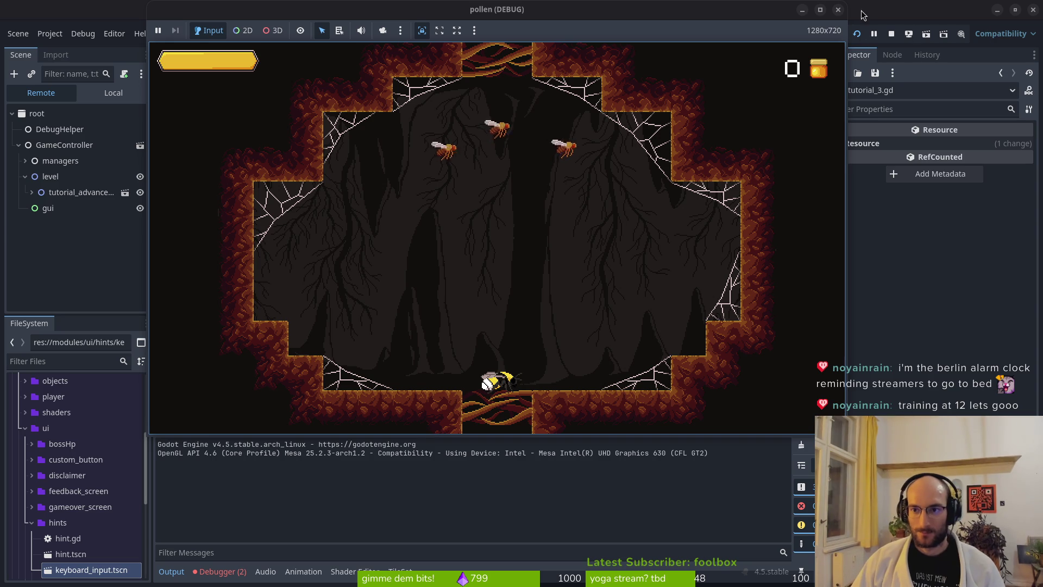
left_click(838, 9)
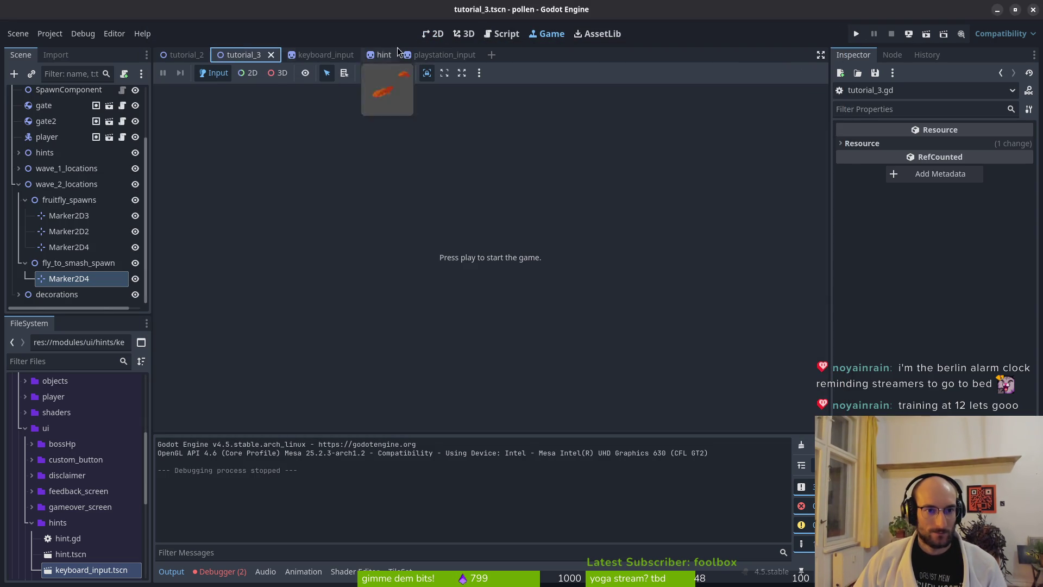
- Return to the tutorial_3 scene and review the debugger's error list
left_click(433, 33)
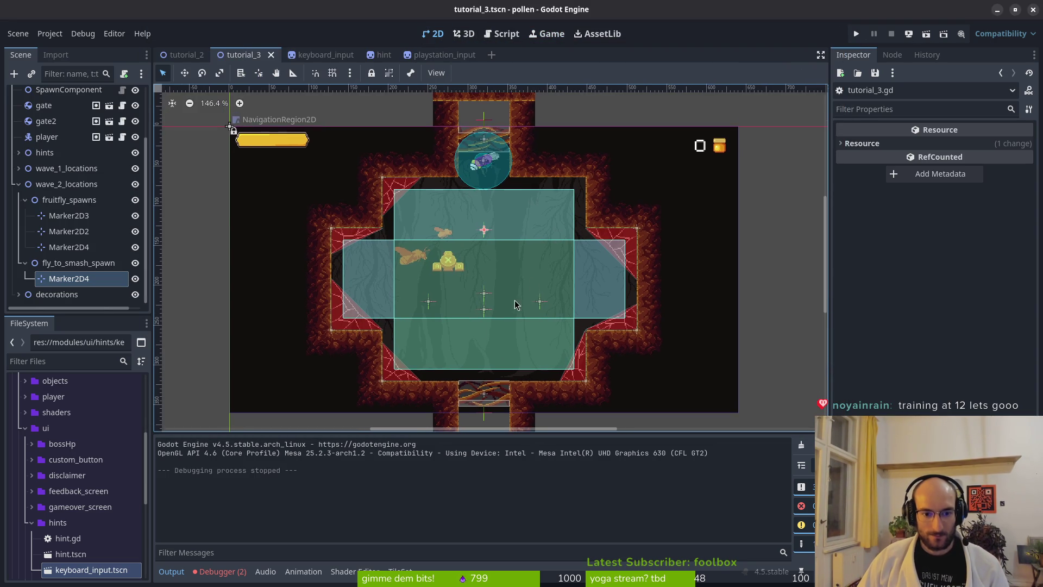
left_click(220, 571)
left_click(230, 435)
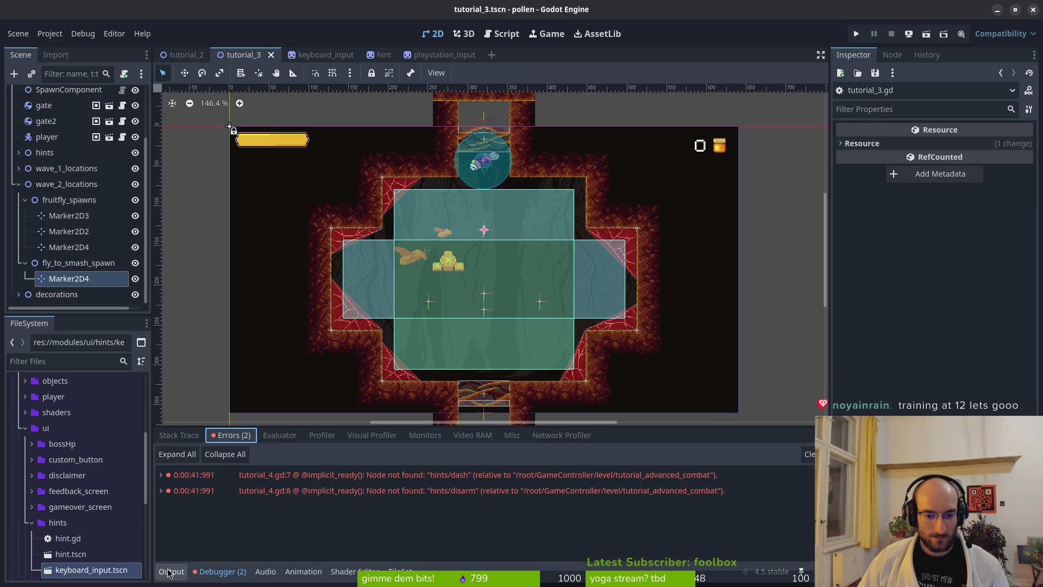
key("alt+Tab")
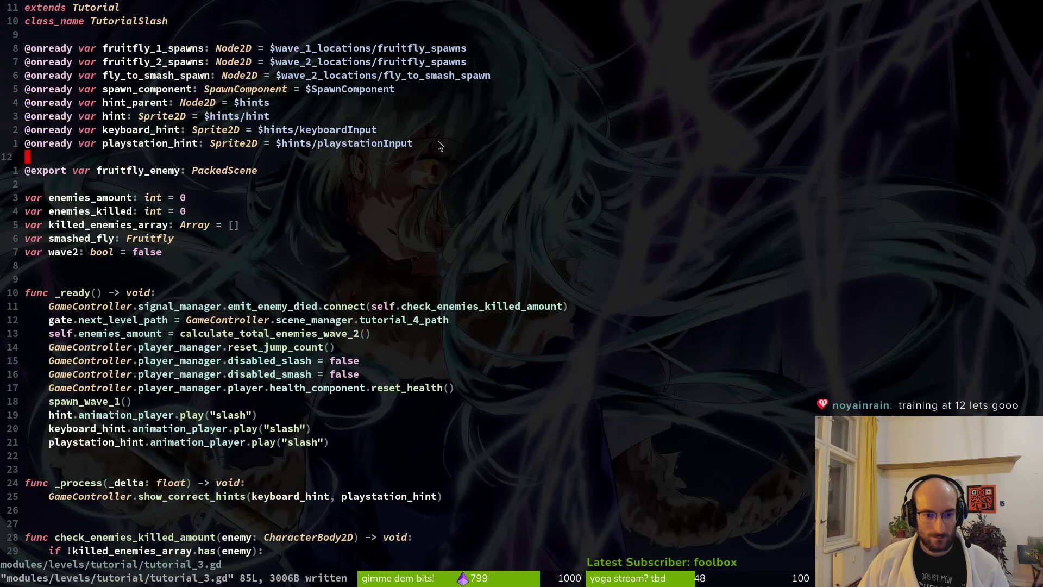
key("alt+Tab")
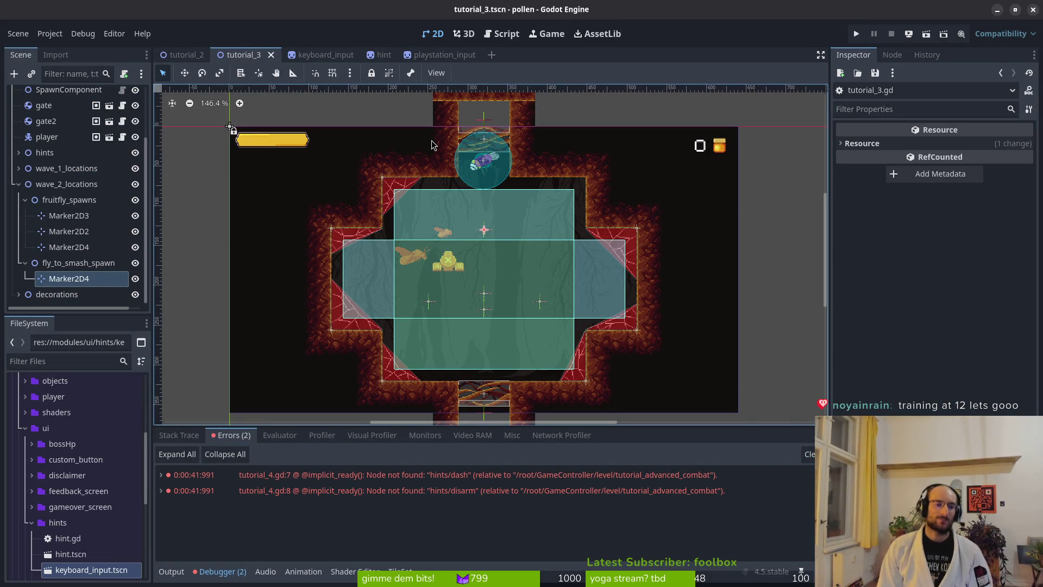
- Collapse fruitfly_spawns and fly_to_smash_spawn, frame the room, and select wallsTilemapLayer
left_click(25, 200)
left_click(25, 263)
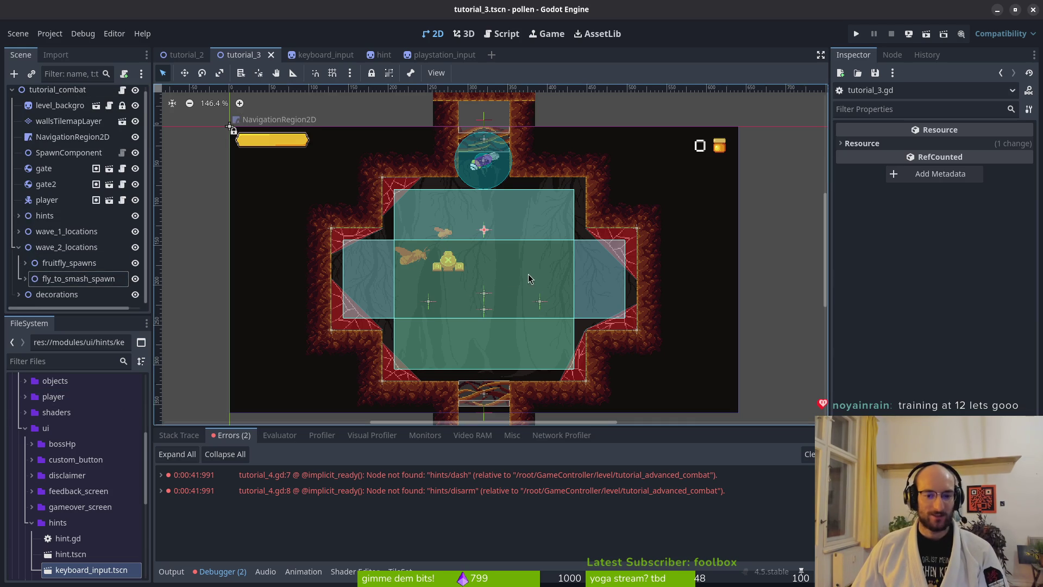
left_click_drag(473, 296, 477, 333)
scroll(510, 297, "down", 2)
scroll(283, 334, "up", 2)
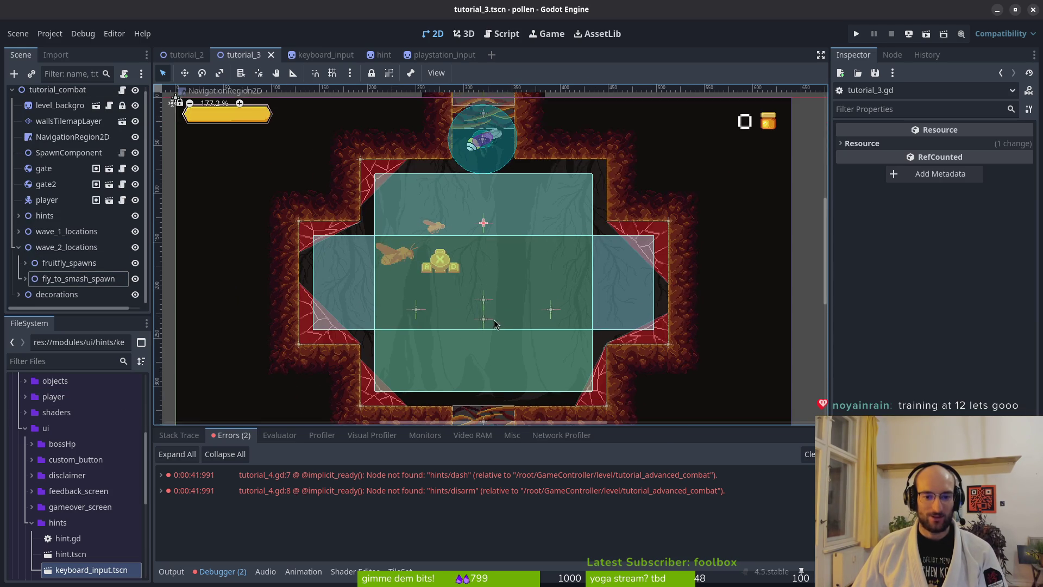
left_click(69, 120)
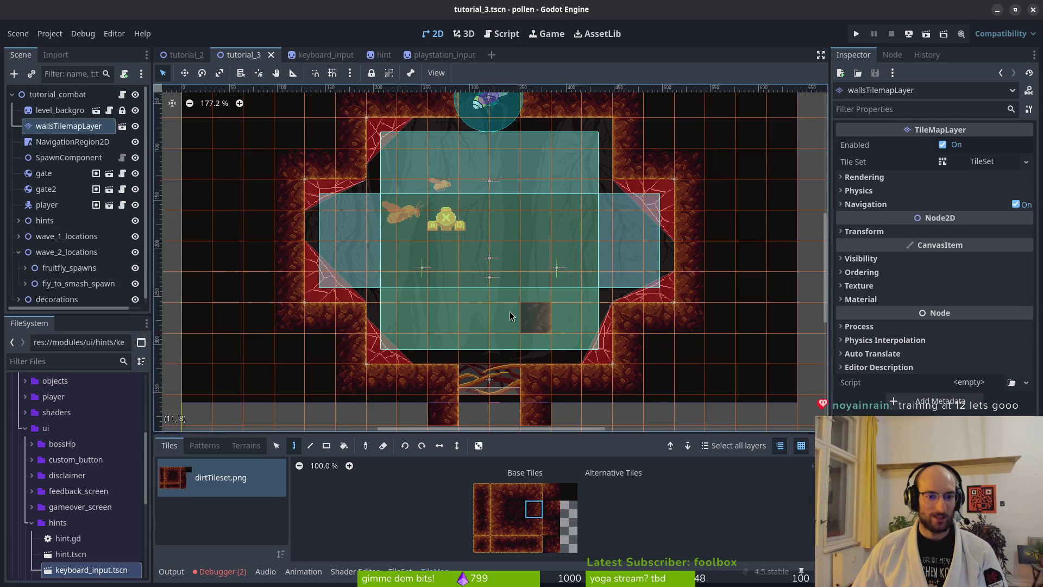
- Erase the sloped lower wall tiles and paint dirt tiles at both floor ends
key("e")
mouse_move(319, 267)
left_mouse_down()
mouse_move(279, 268)
mouse_move(333, 291)
mouse_move(610, 302)
mouse_move(646, 267)
left_mouse_up()
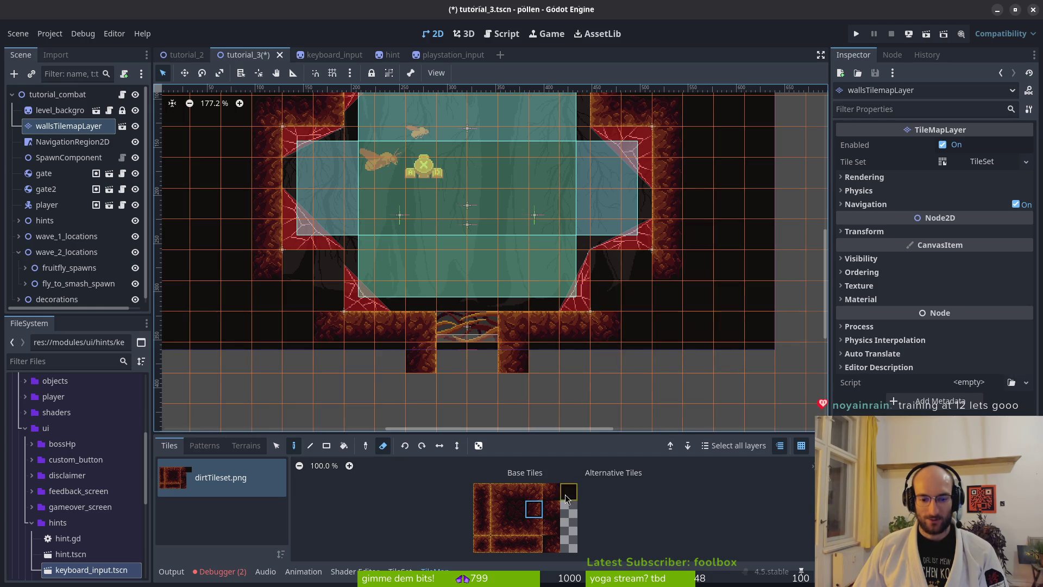
left_click(523, 491)
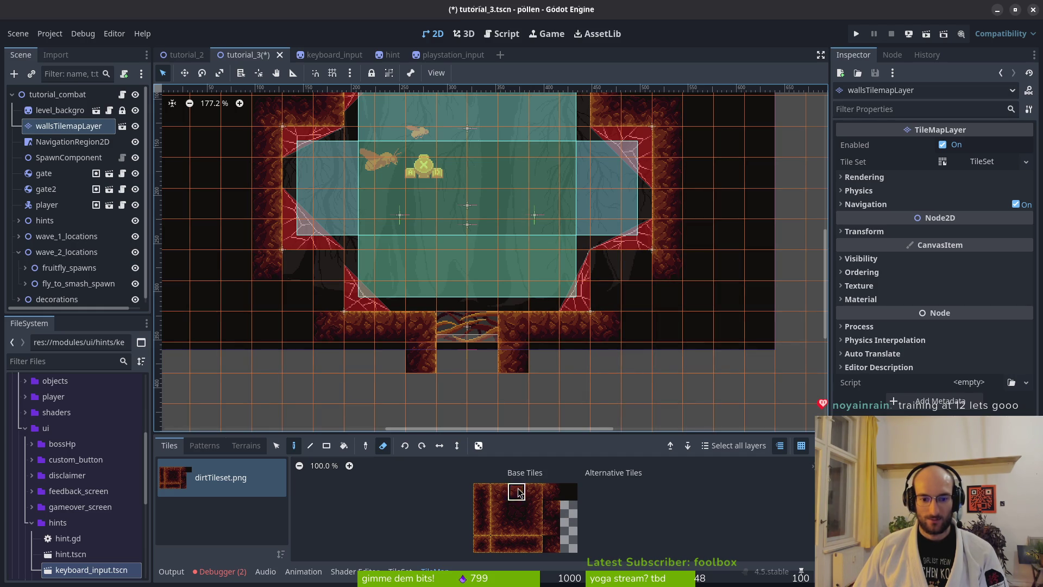
left_click(636, 335)
left_click(285, 337)
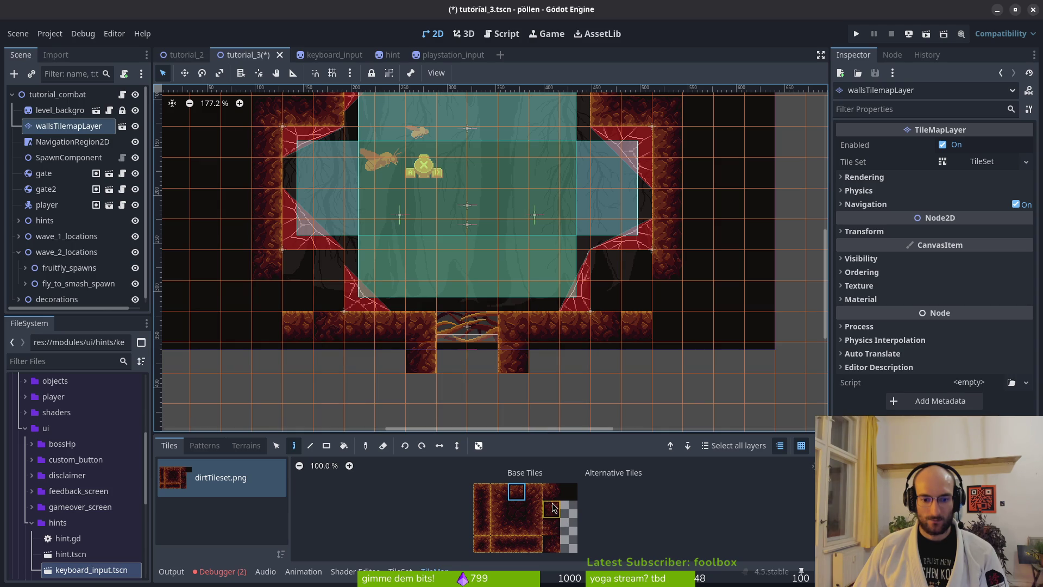
- Paint dirt tiles into the floor corner and up the right wall column
left_click(552, 507)
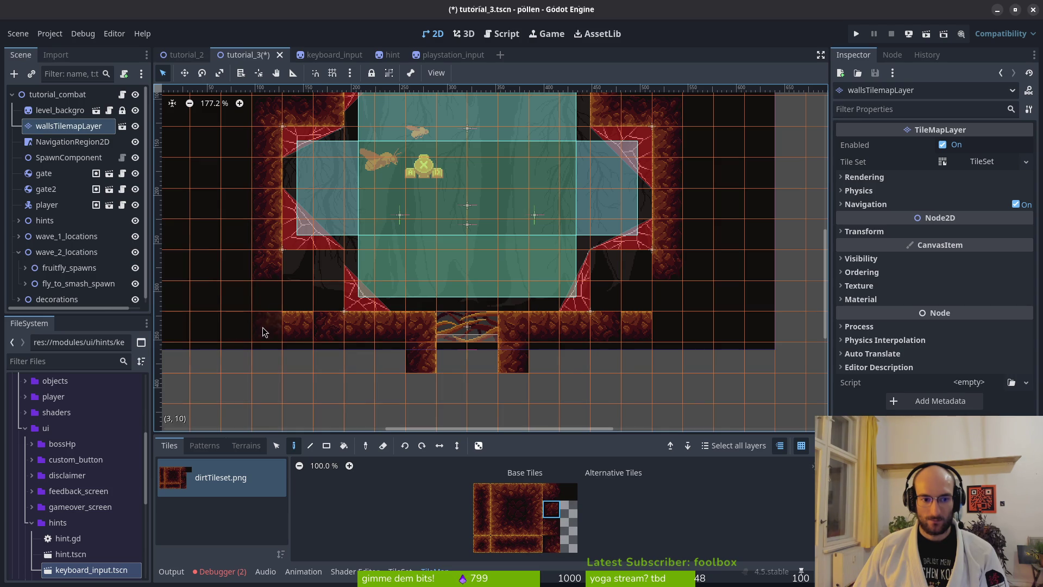
left_click(553, 493)
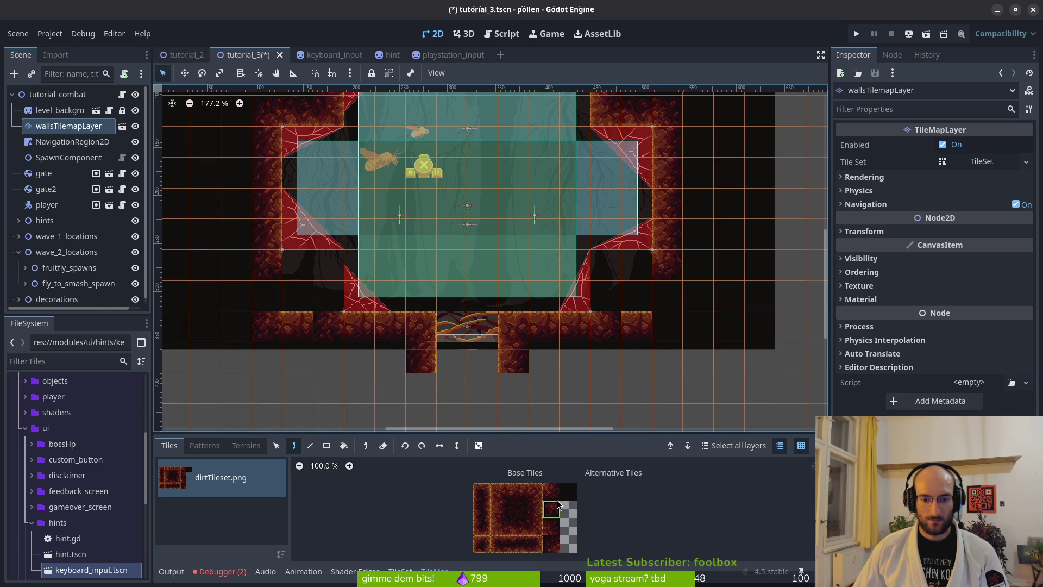
left_click(667, 340)
left_click(517, 491)
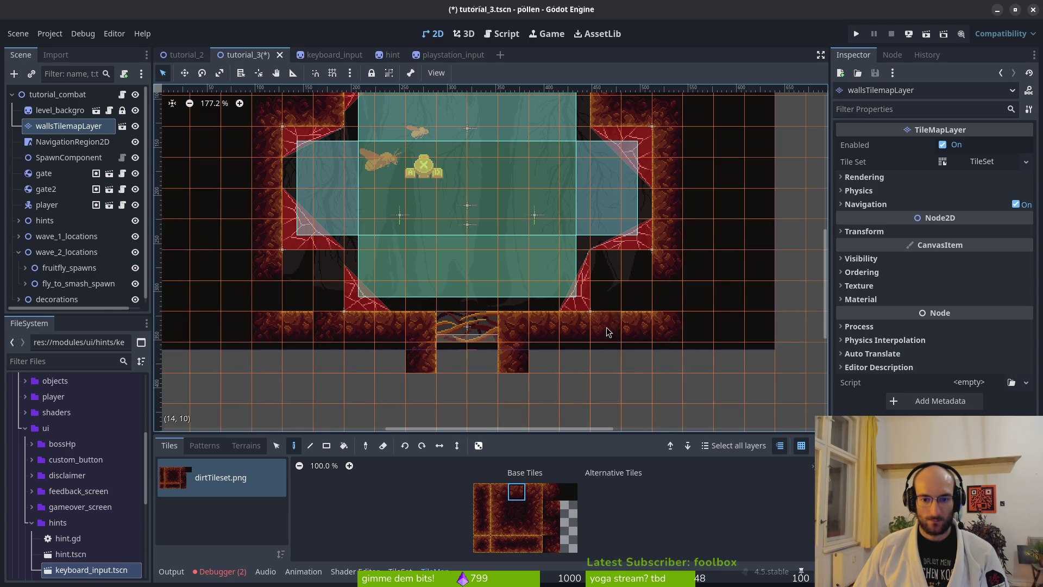
left_click(536, 510)
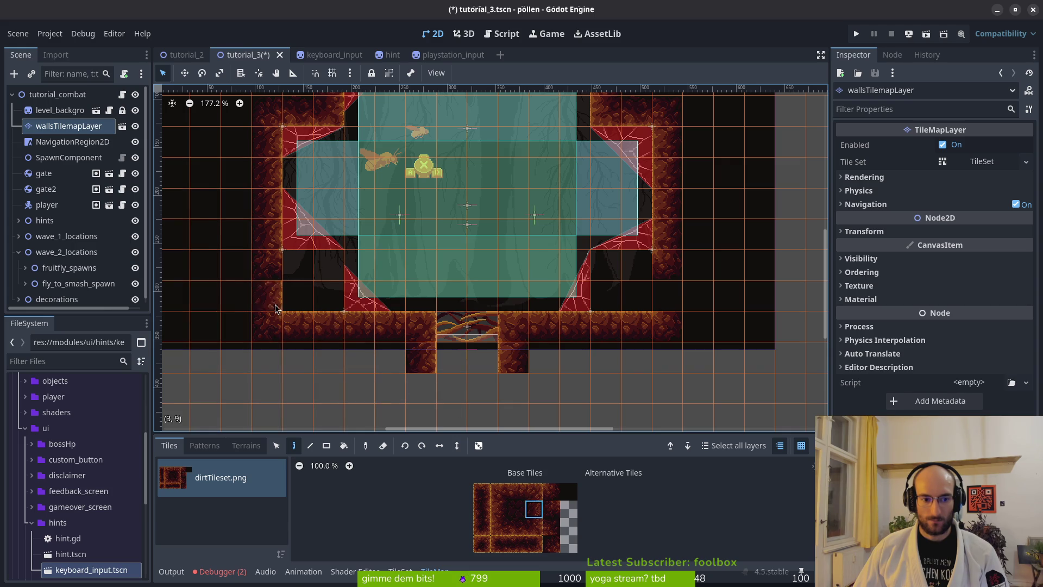
left_click_drag(667, 301, 671, 286)
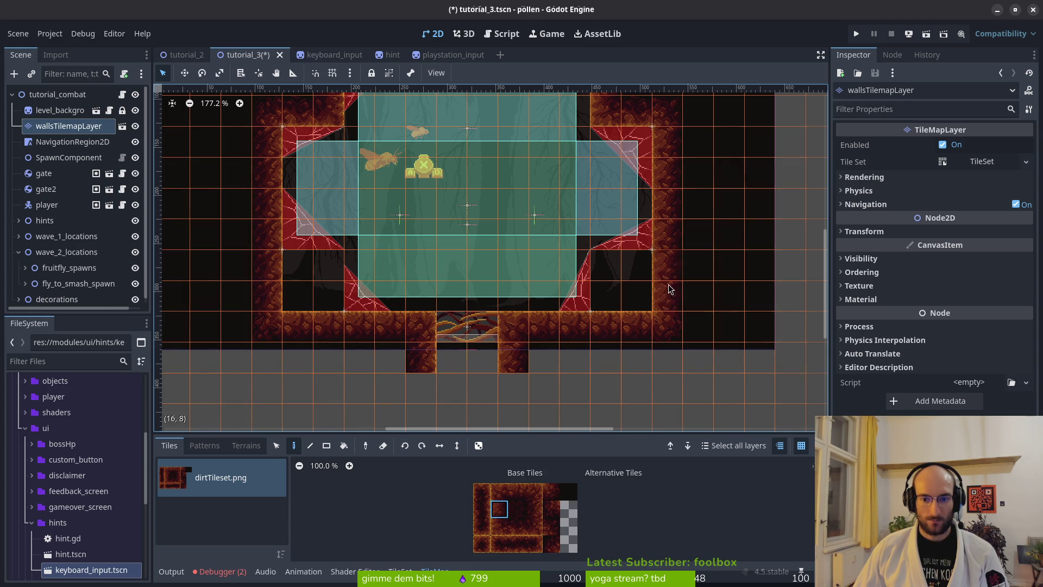
- Move the web1x3 decoration down 60 px
key("Escape")
mouse_move(623, 263)
left_mouse_down()
mouse_move(640, 272)
mouse_move(638, 315)
left_mouse_up()
scroll(641, 294, "up", 8)
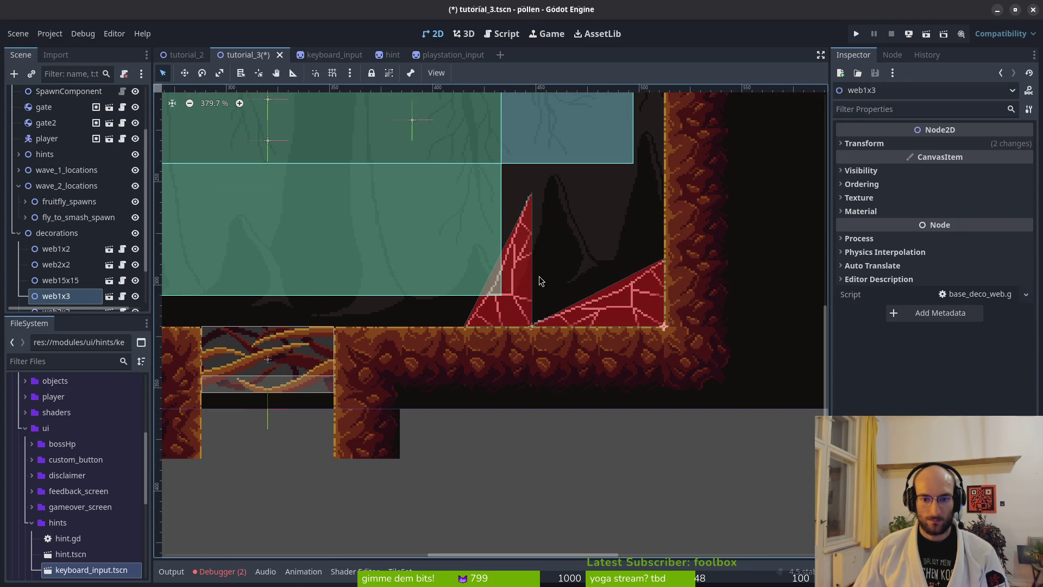
- Delete the web1x4 and web15x15 web decorations
left_click(522, 276)
key("Delete")
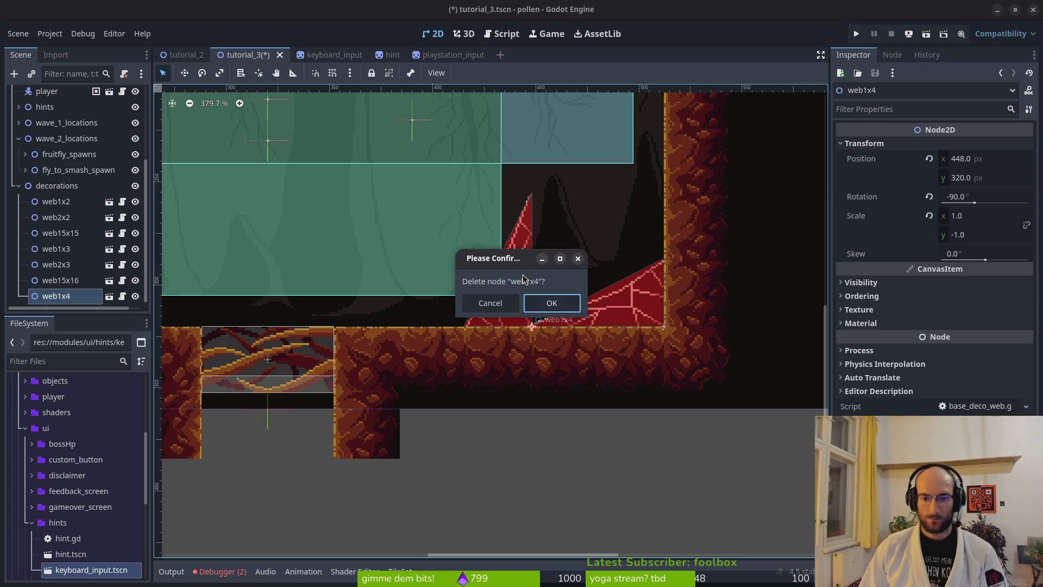
left_click(539, 303)
scroll(559, 275, "down", 1)
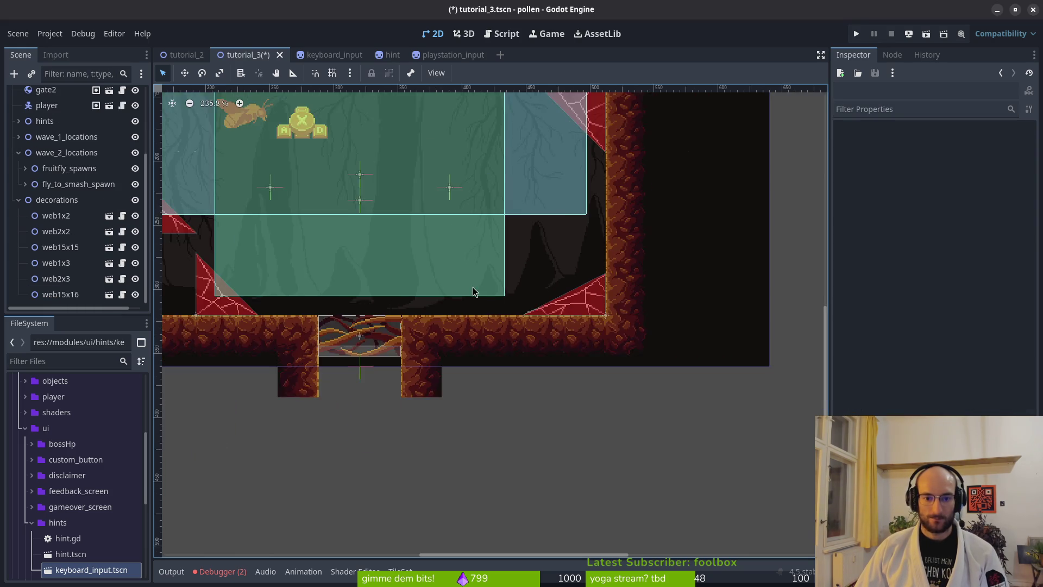
scroll(559, 274, "left", 6)
left_click(513, 246)
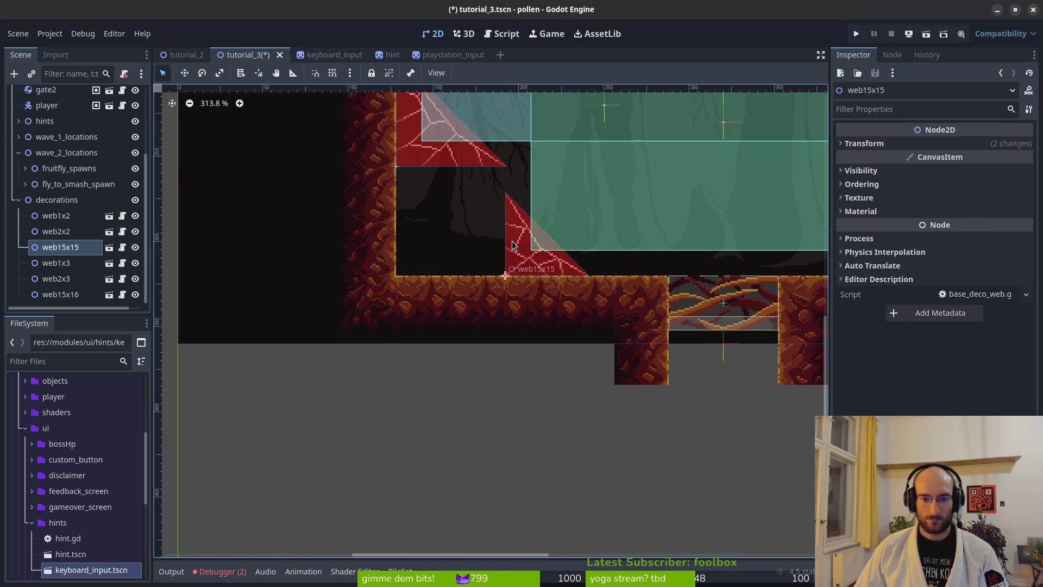
key("Delete")
left_click(551, 302)
- Move web2x2 down into the corner, save tutorial_3, and drag Marker2D4 upward
mouse_move(455, 136)
left_mouse_down()
mouse_move(461, 239)
mouse_move(443, 249)
mouse_move(439, 271)
mouse_move(426, 272)
left_mouse_up()
scroll(443, 248, "up", 4)
scroll(431, 237, "down", 9)
left_click(535, 241)
key("ctrl+s")
scroll(507, 217, "up", 3)
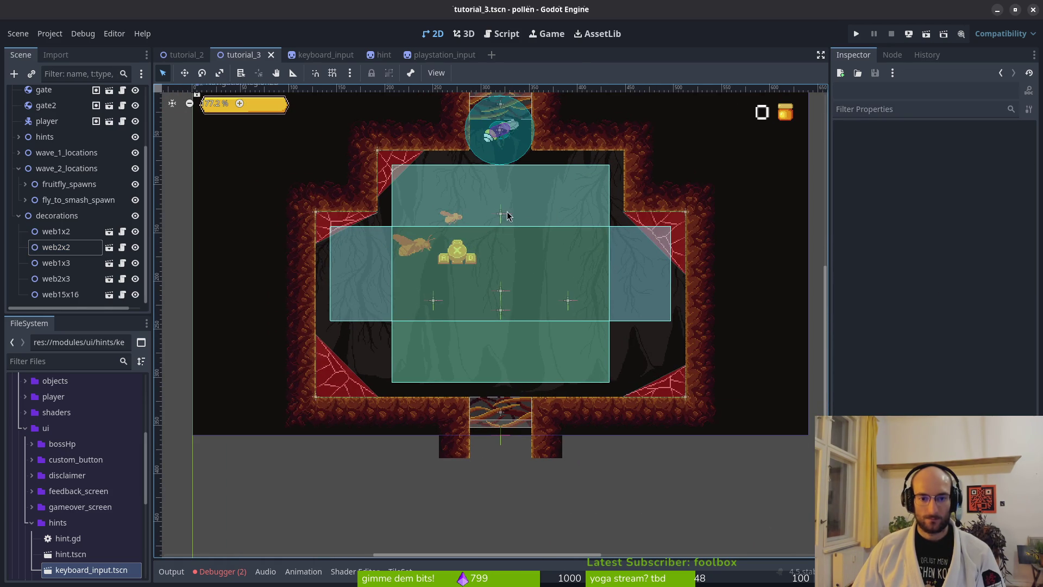
left_click_drag(500, 219, 500, 185)
- Set Marker2D4's Position x to 320 in the Inspector and save the scene
left_click(1007, 195)
type("320")
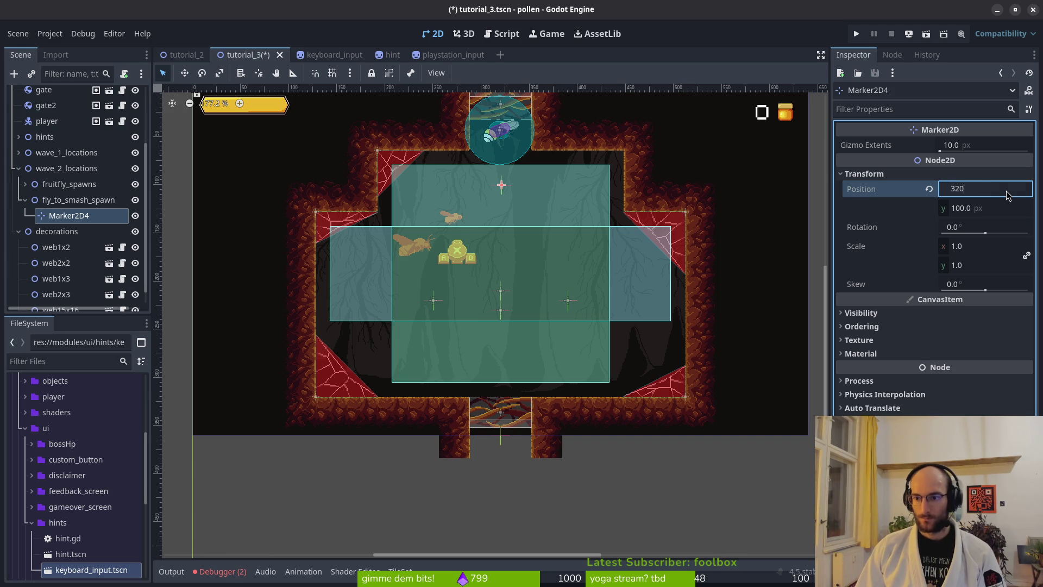
key("Return")
key("ctrl+s")
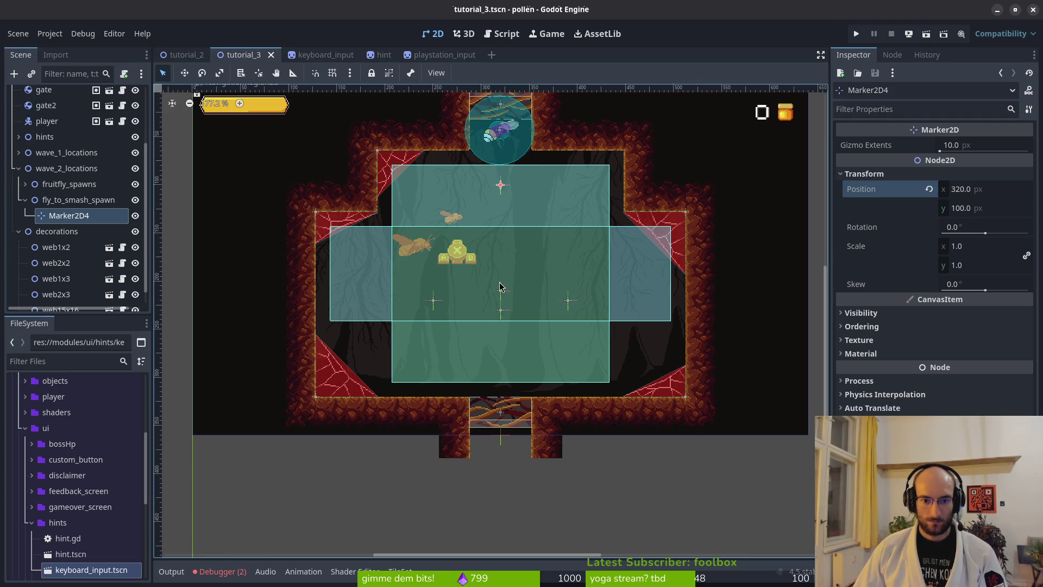
scroll(450, 307, "up", 2)
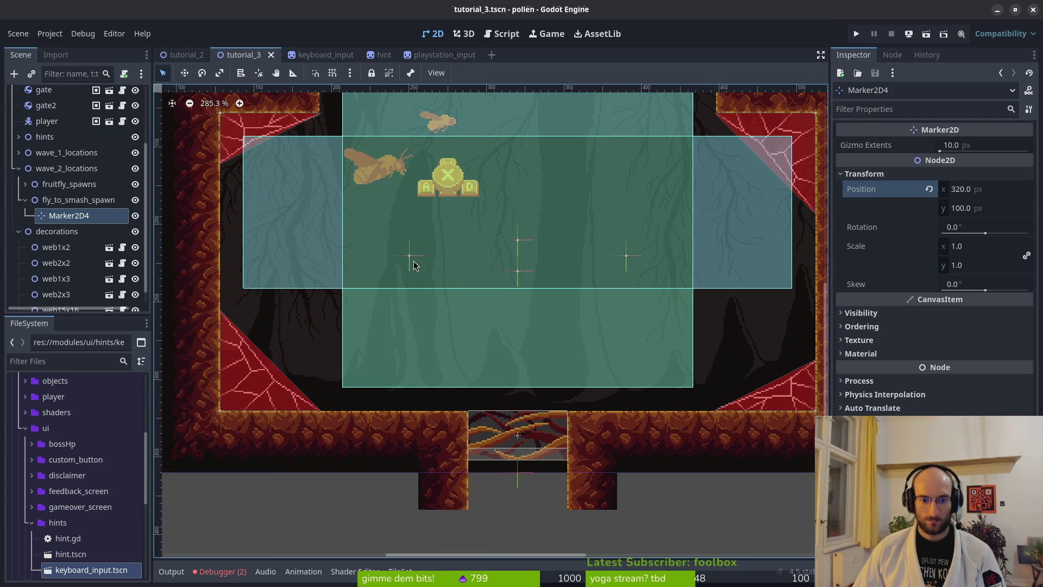
- Nudge Marker2D2 back to position (250, 220) and save tutorial_3
left_click(410, 265)
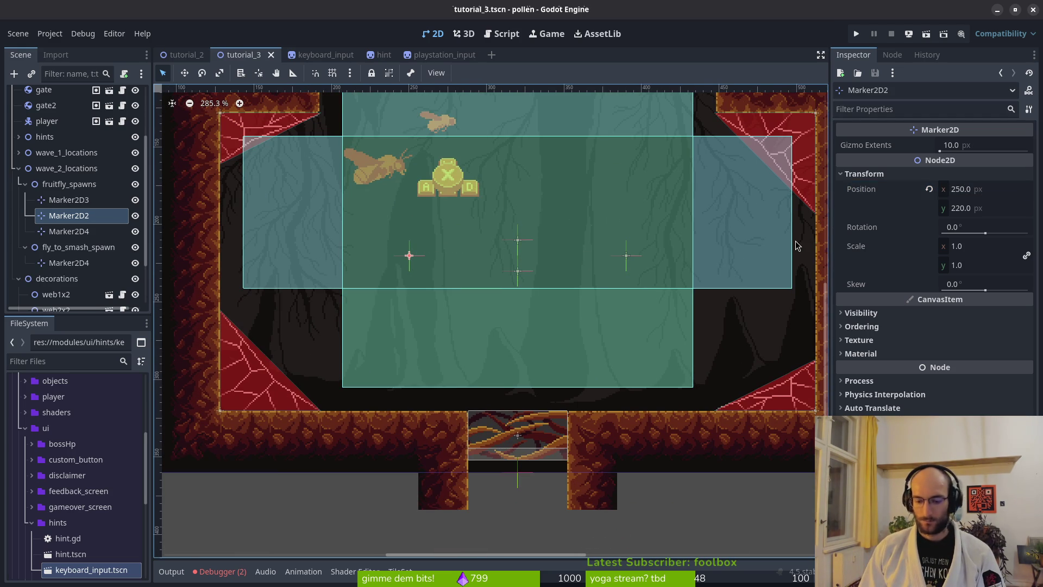
key("Down")
key("Down")
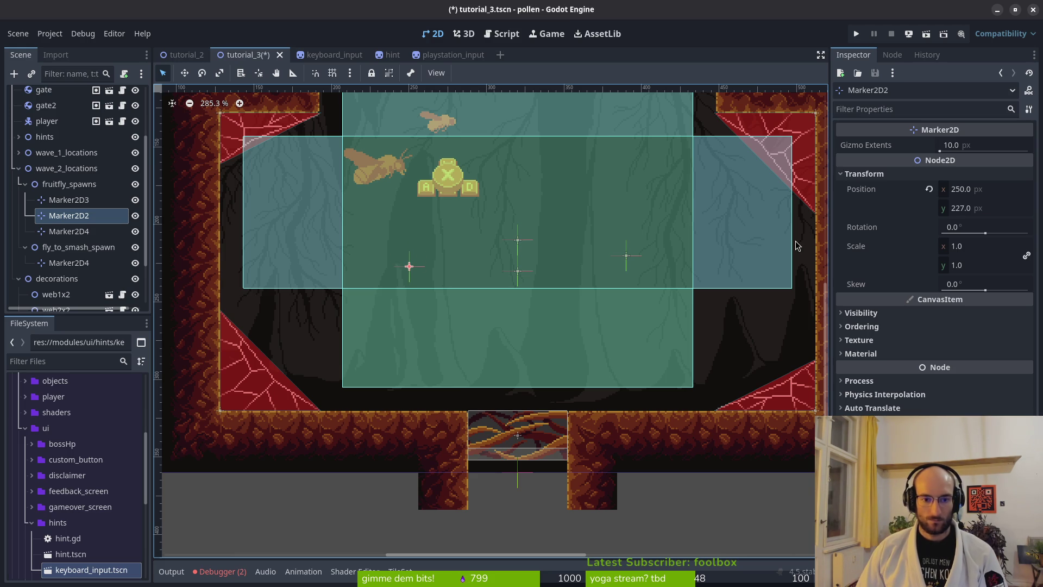
key("Up")
key("Up")
key("Up")
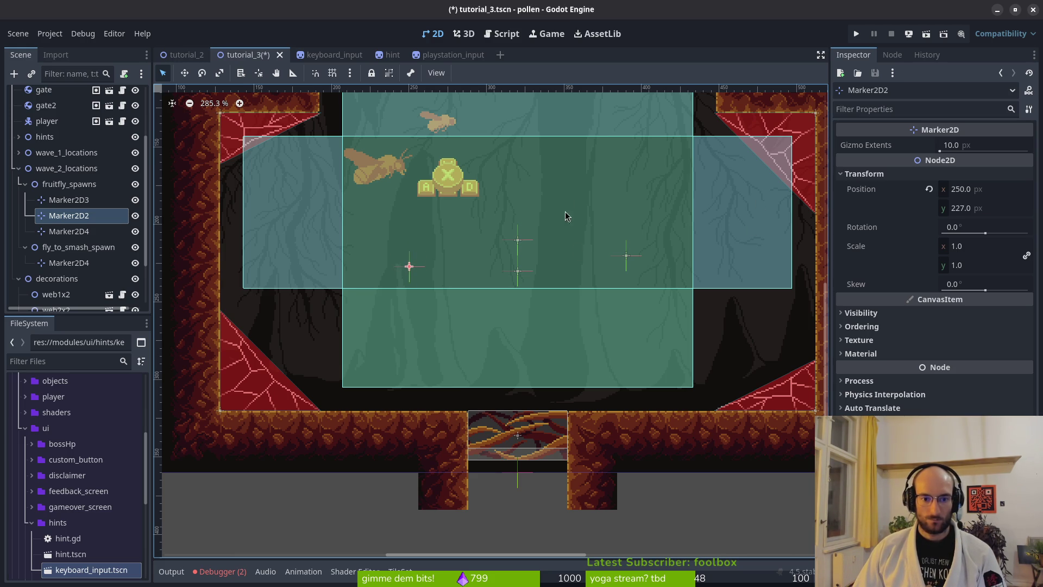
scroll(603, 250, "down", 3)
key("Up")
key("ctrl+s")
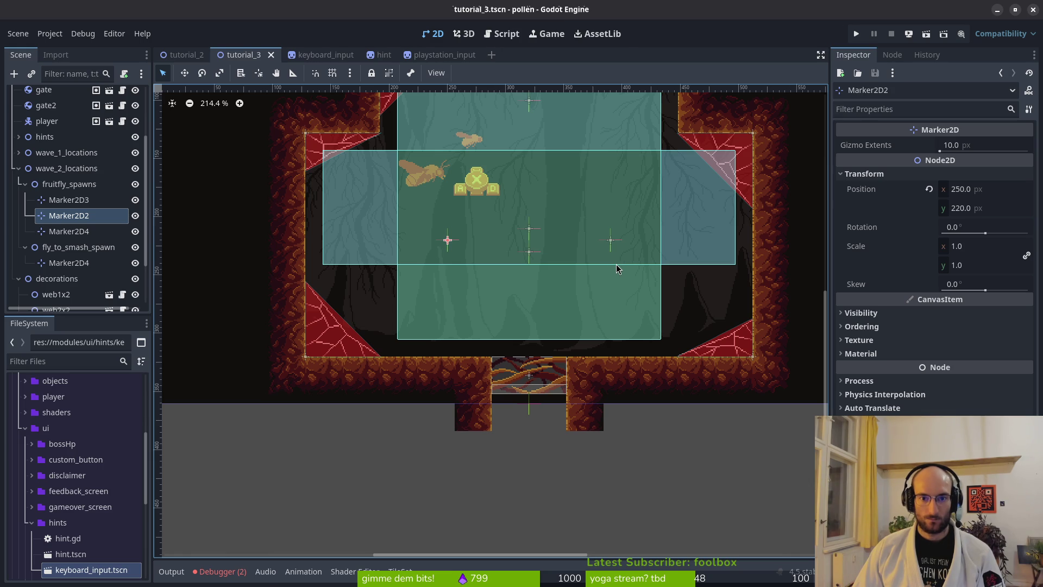
key("Escape")
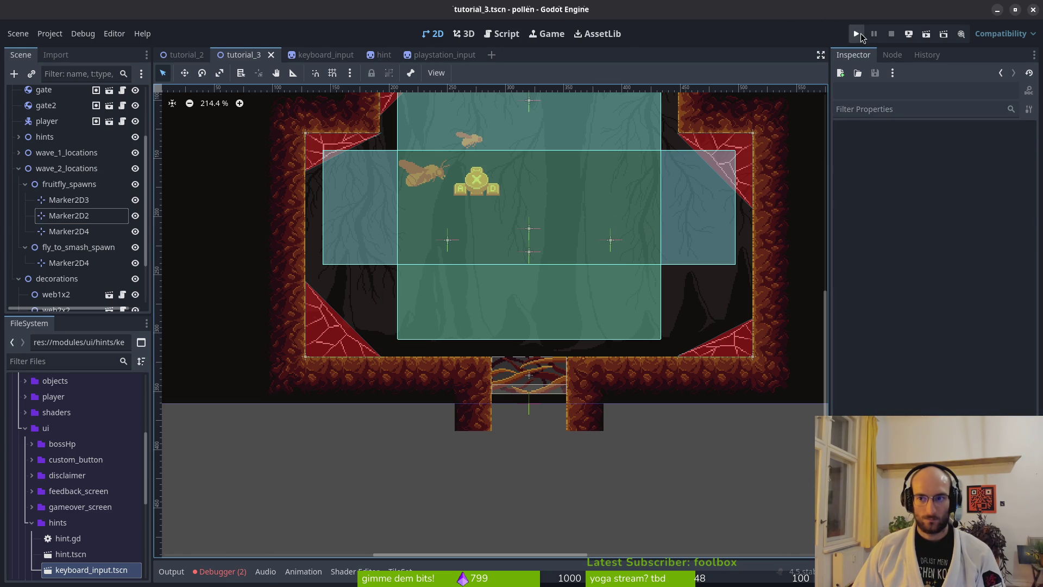
scroll(70, 190, "up", 5)
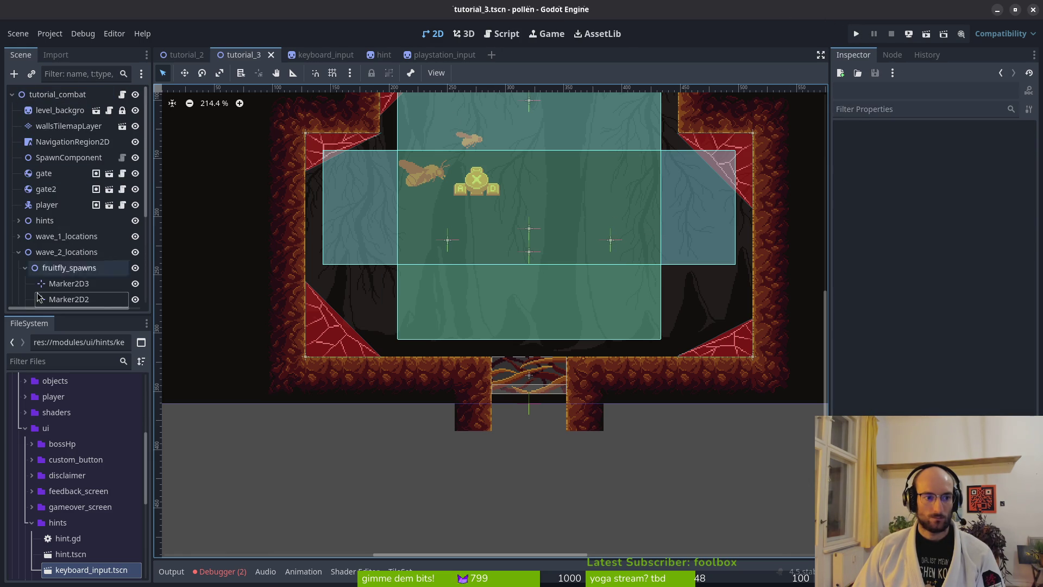
- Re-bake the navigation polygon, reshape its corner into a right-side triangle, and save the scene
left_click(18, 252)
left_click(52, 142)
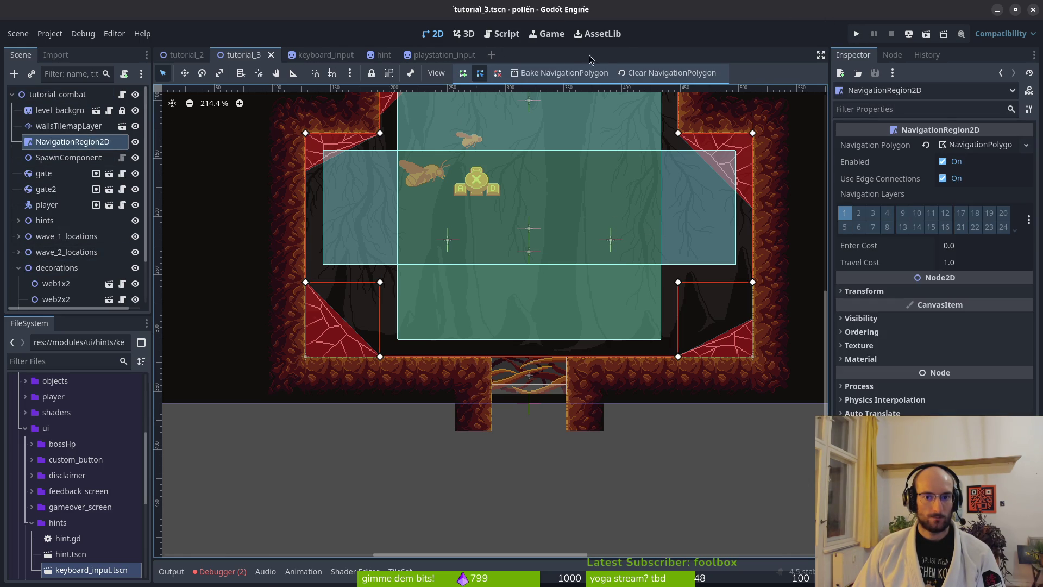
left_click(562, 78)
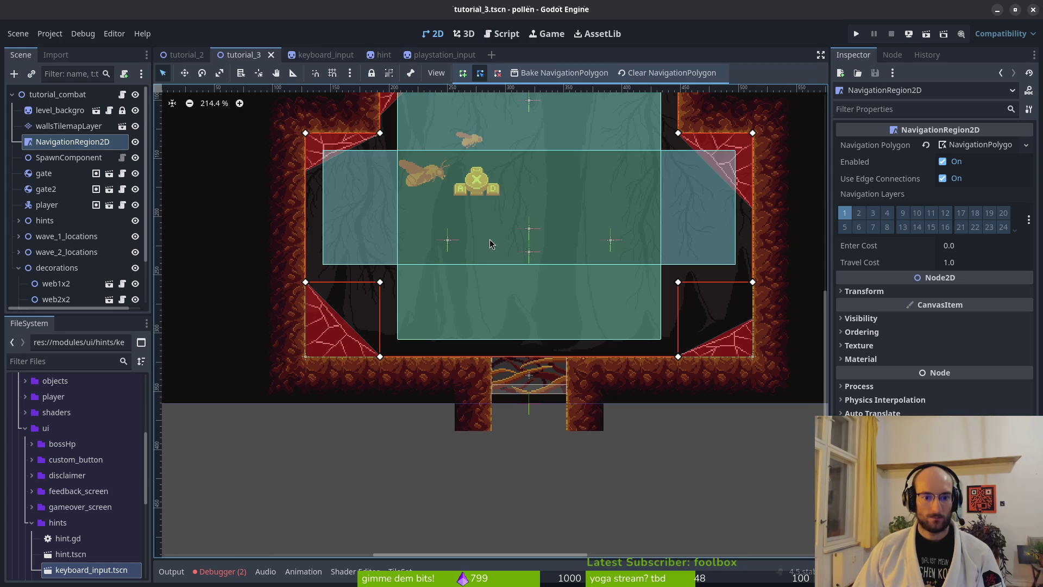
scroll(386, 292, "up", 5)
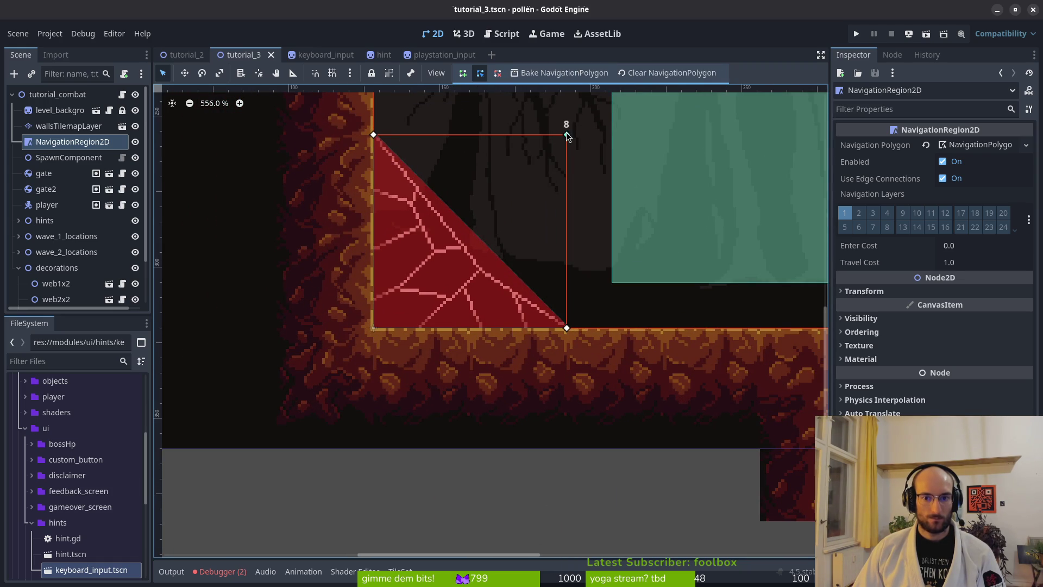
scroll(371, 326, "up", 2)
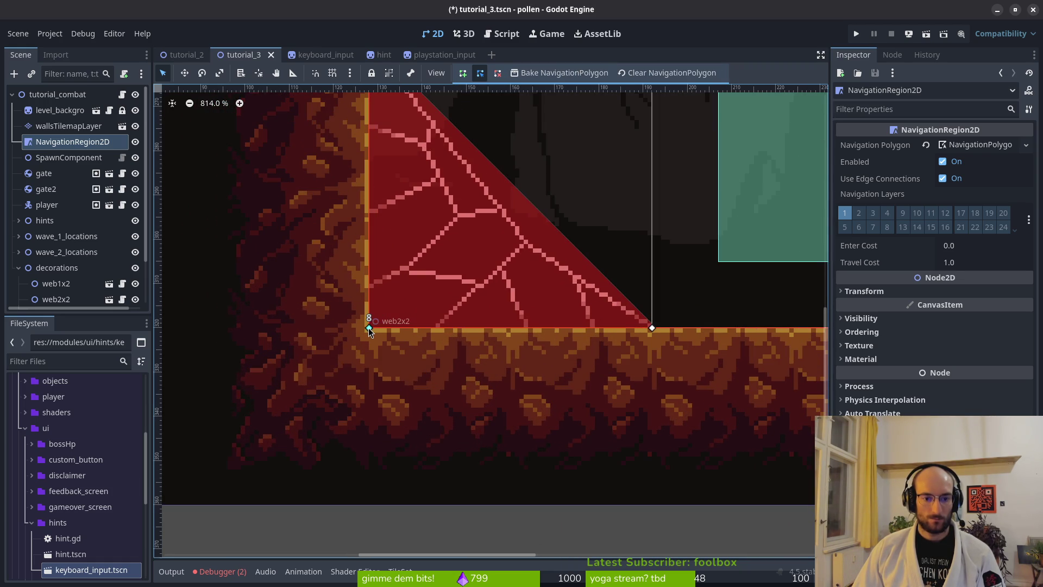
left_click(368, 328)
scroll(368, 327, "down", 3)
scroll(344, 225, "right", 10)
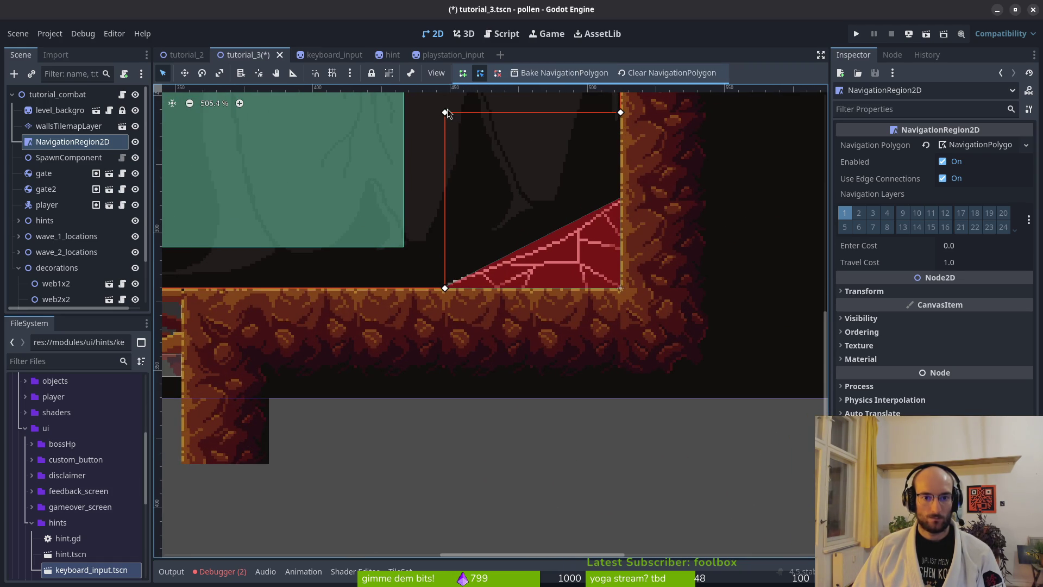
left_click_drag(444, 114, 621, 287)
key("ctrl+s")
- Remove a corner point from the navigation polygon and save the scene again
scroll(632, 285, "down", 6)
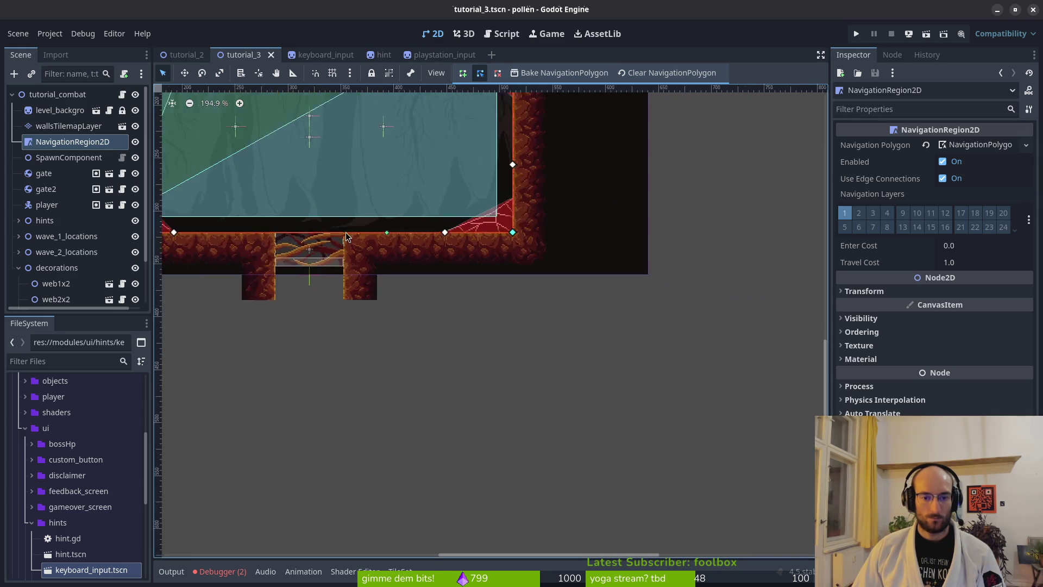
scroll(632, 285, "right", 2)
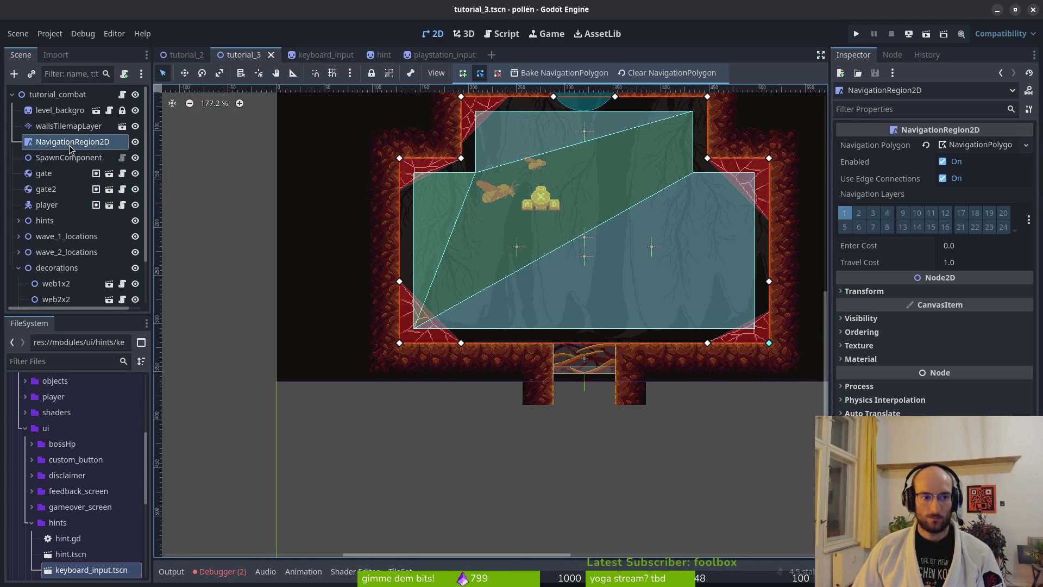
key("Delete")
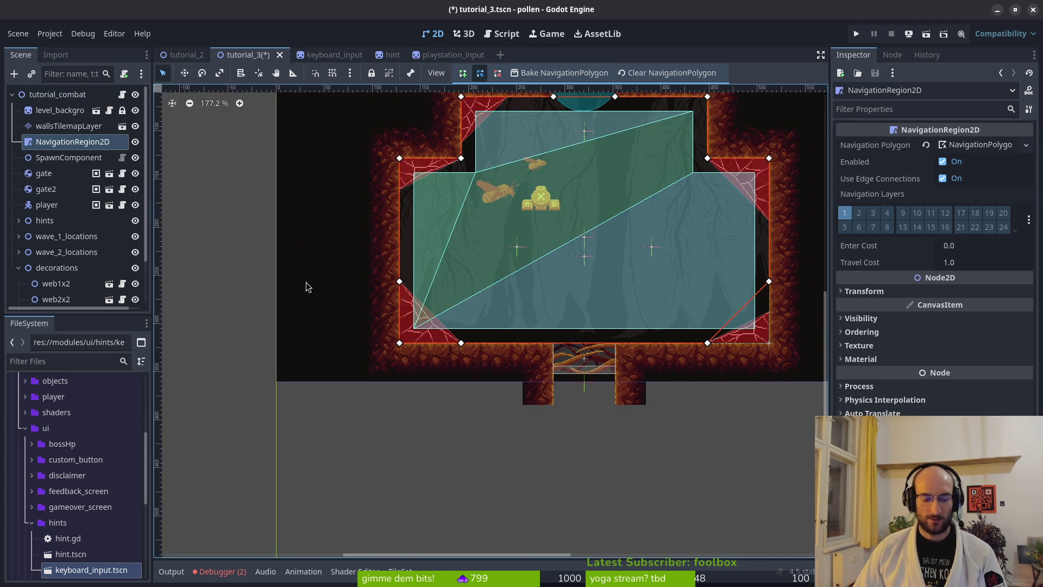
key("ctrl+s")
- Delete the NavigationRegion2D node from tutorial_3 and run the game to test it
left_click(70, 143)
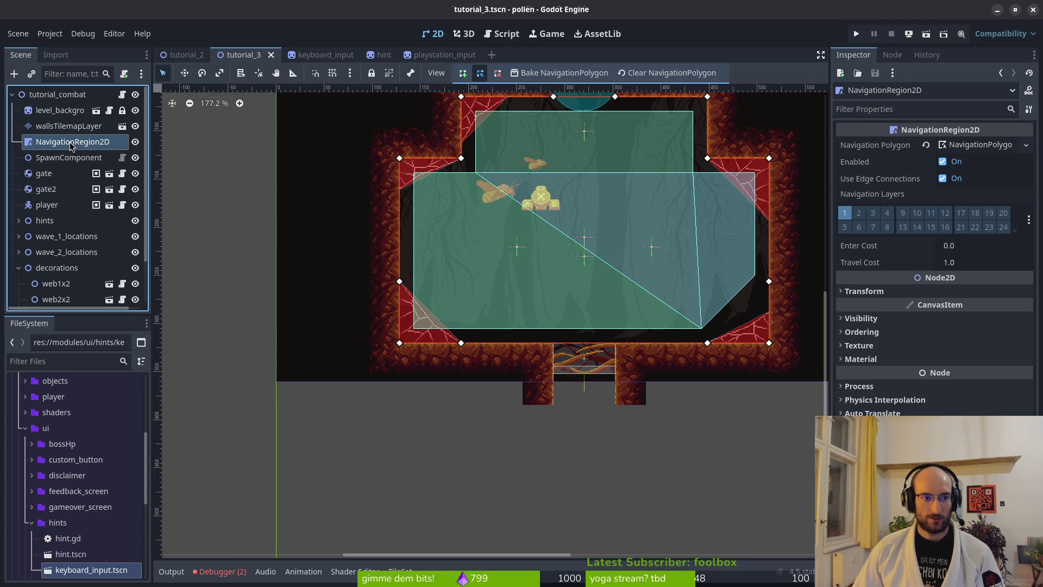
key("Delete")
key("Return")
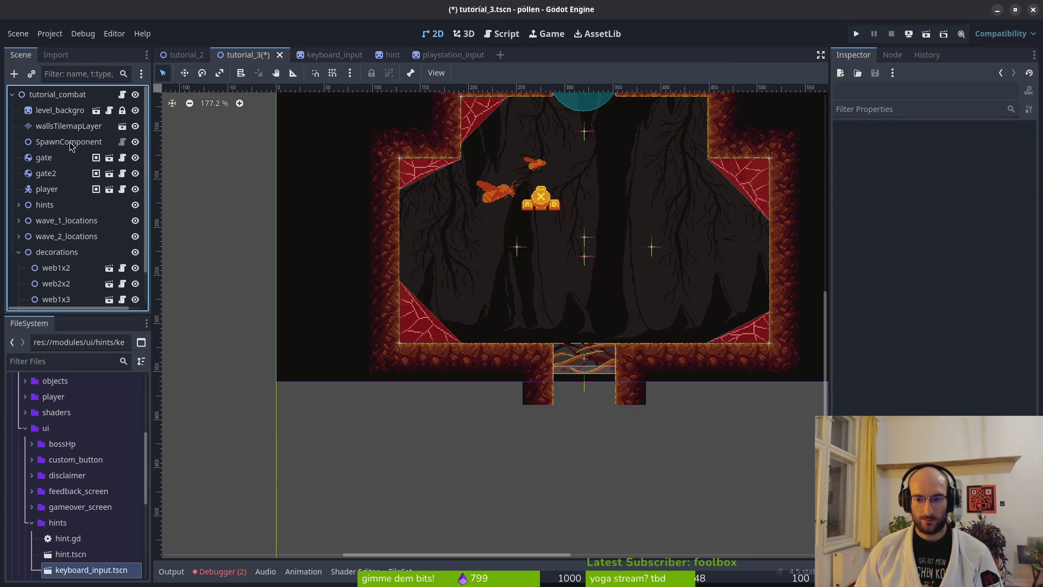
scroll(395, 326, "right", 5)
scroll(444, 325, "up", 2)
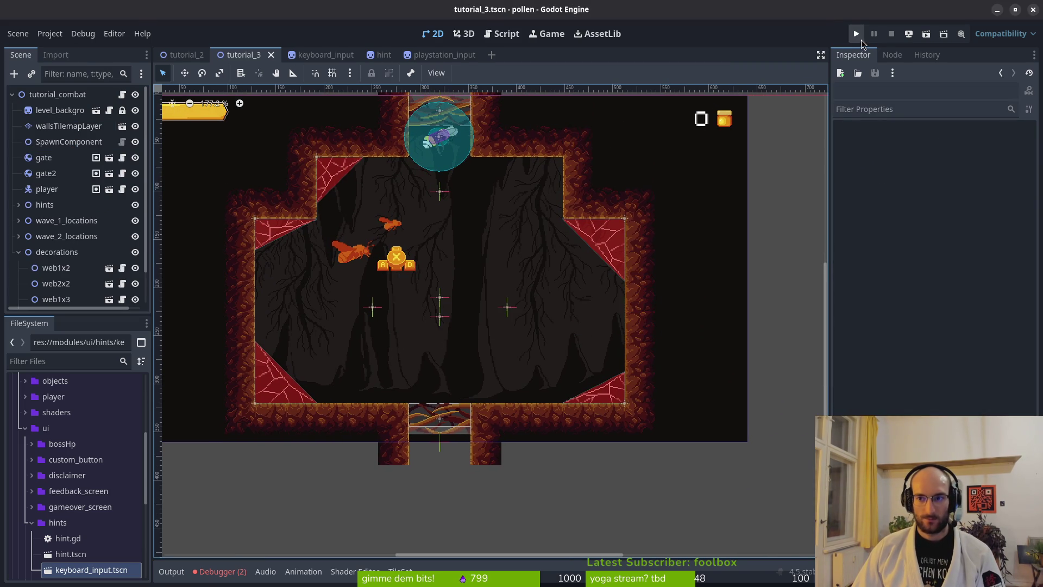
left_click(857, 35)
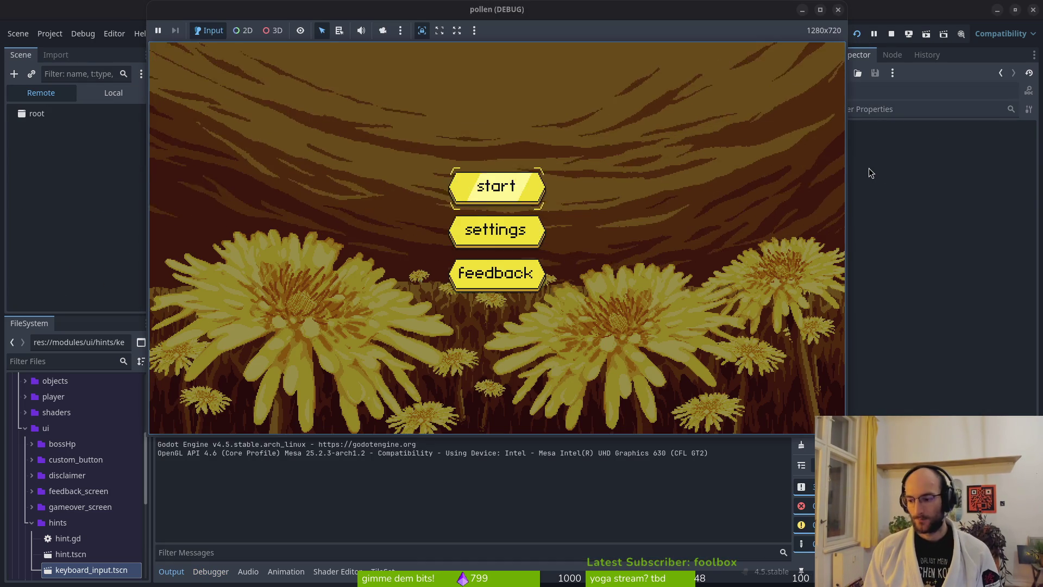
- Start the game and guide the bee past the branch, spiked pillar and right wall to the exit
key("Return")
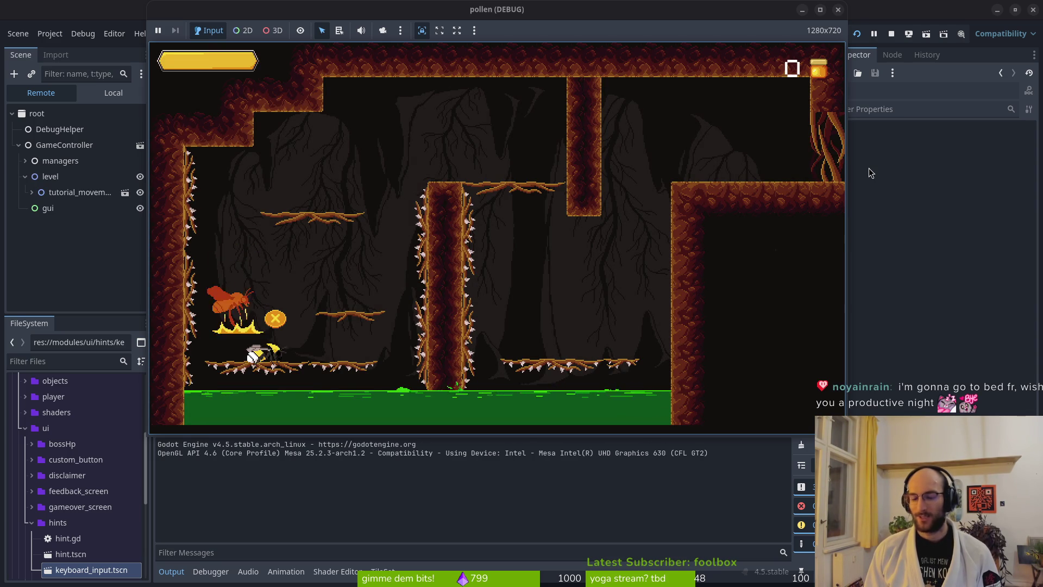
key("Right")
key("Up")
key("Right")
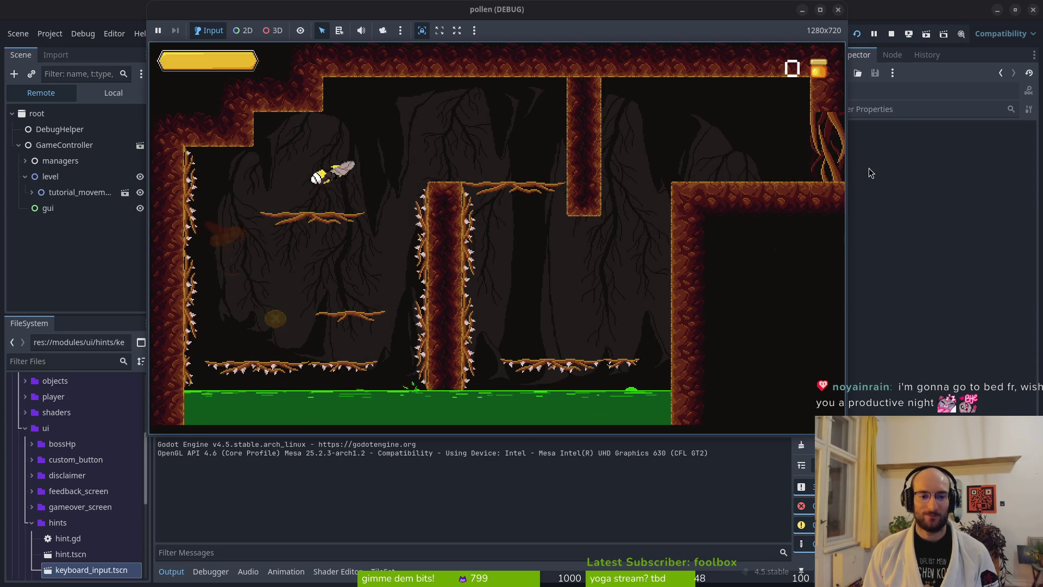
key("Right")
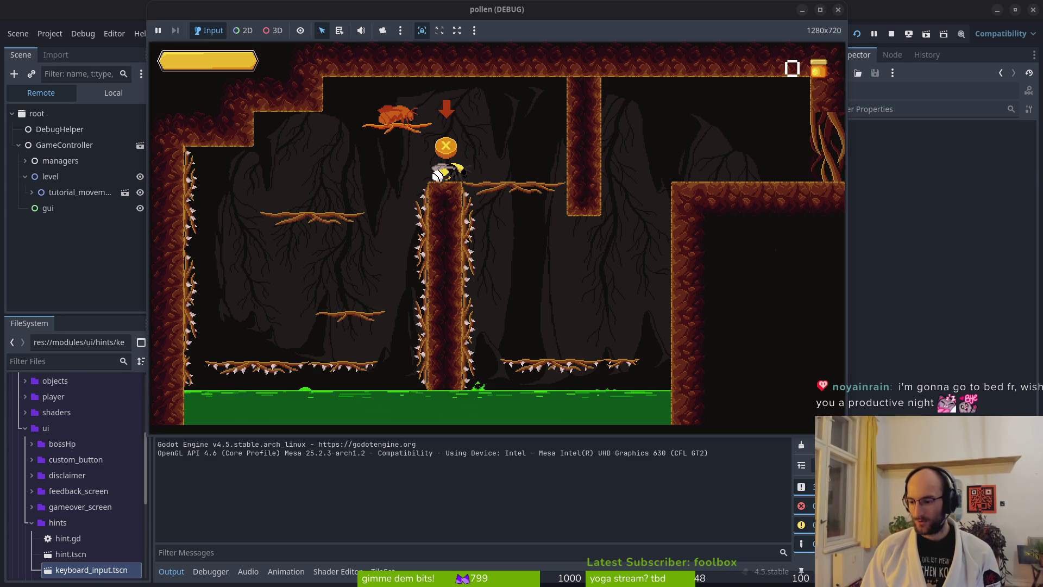
key("Right")
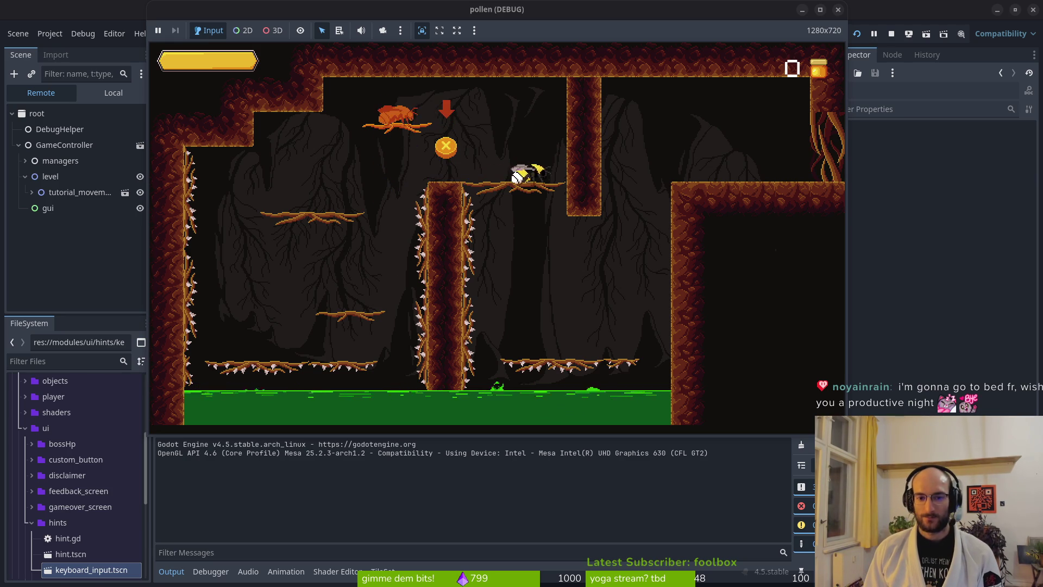
key("Up")
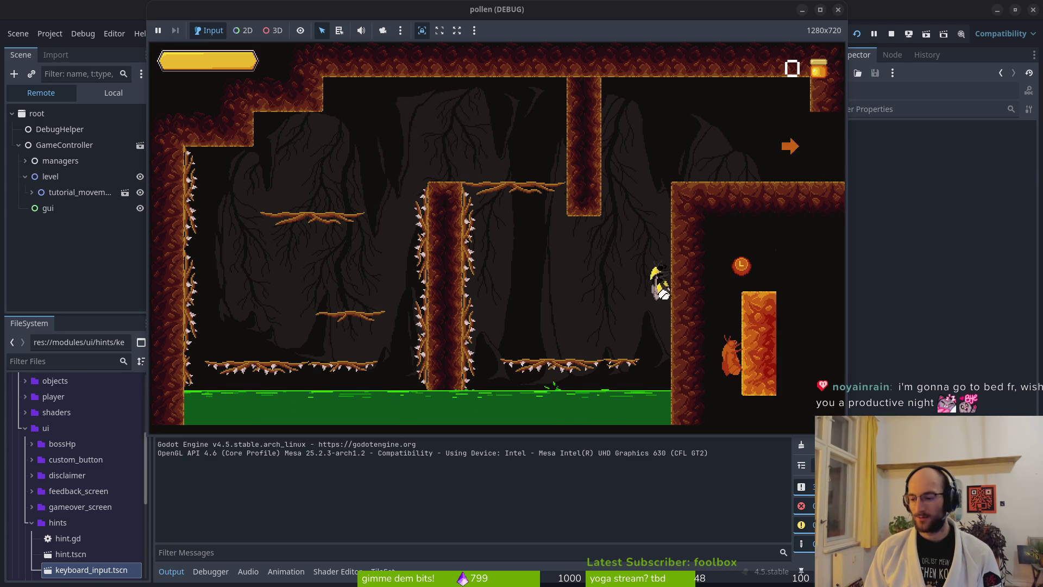
key("Right")
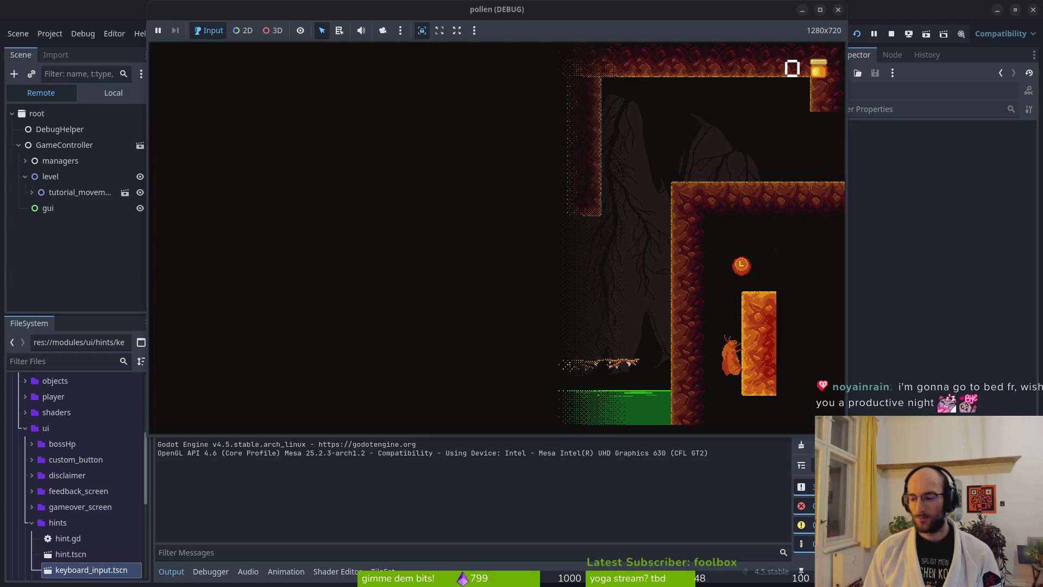
key("Right")
- Fly through the hovering tutorial into the combat room and slash all the enemy flies
key("Up")
key("Right")
key("Right")
key("Up")
key("Right")
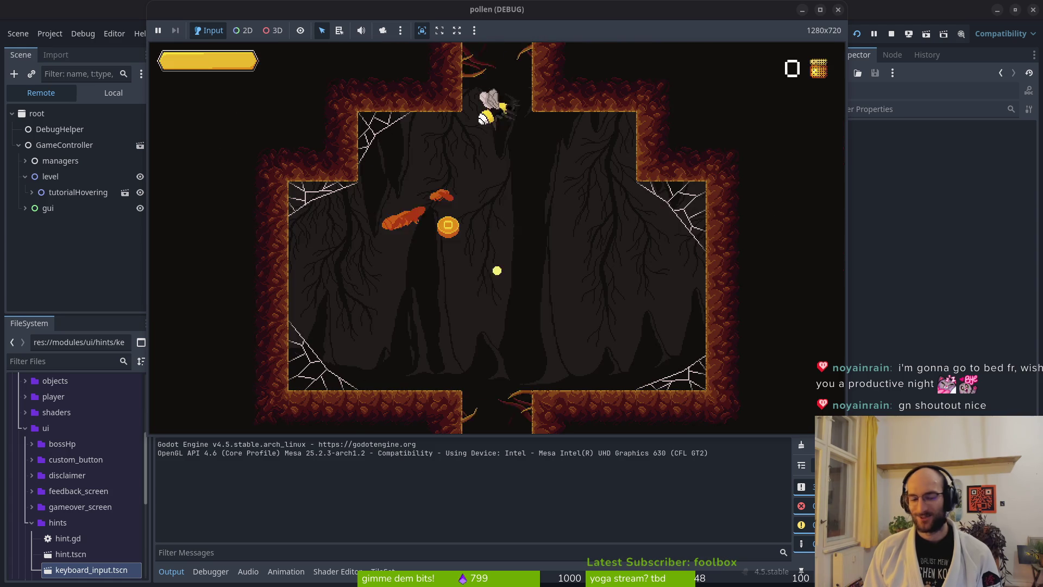
key("Up")
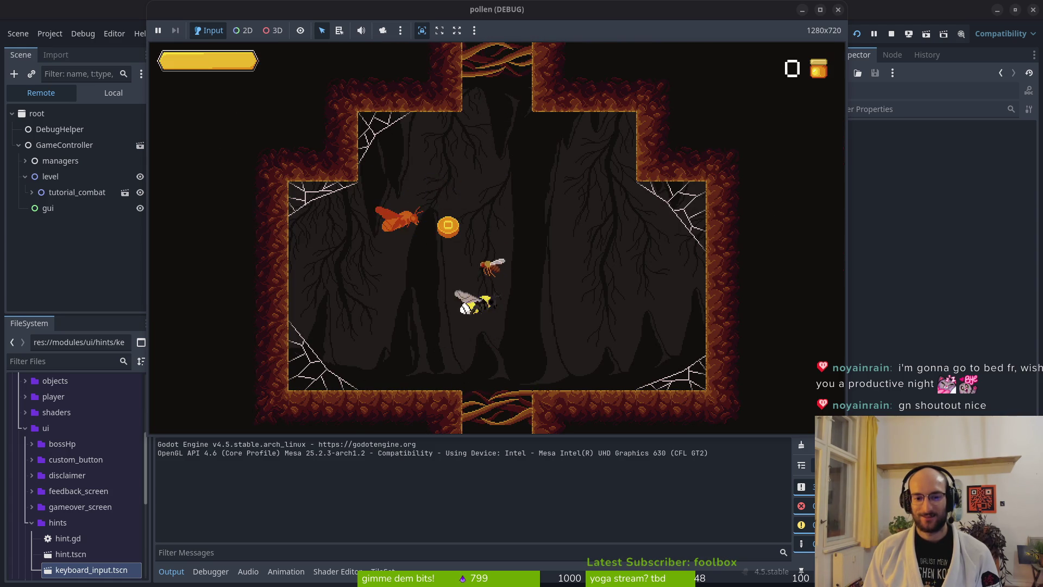
key("Up")
key("Up")
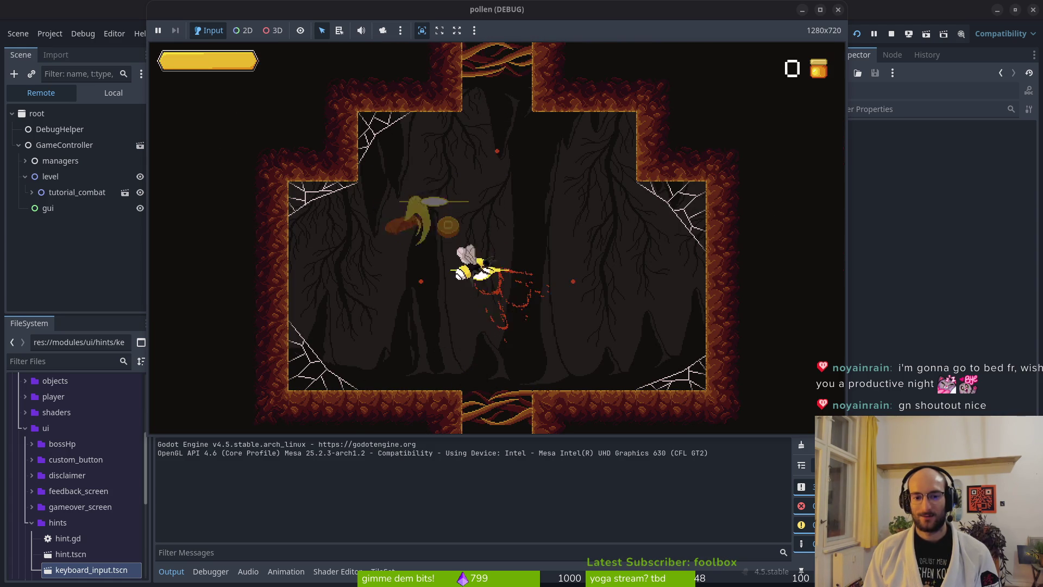
key("Up")
key("x")
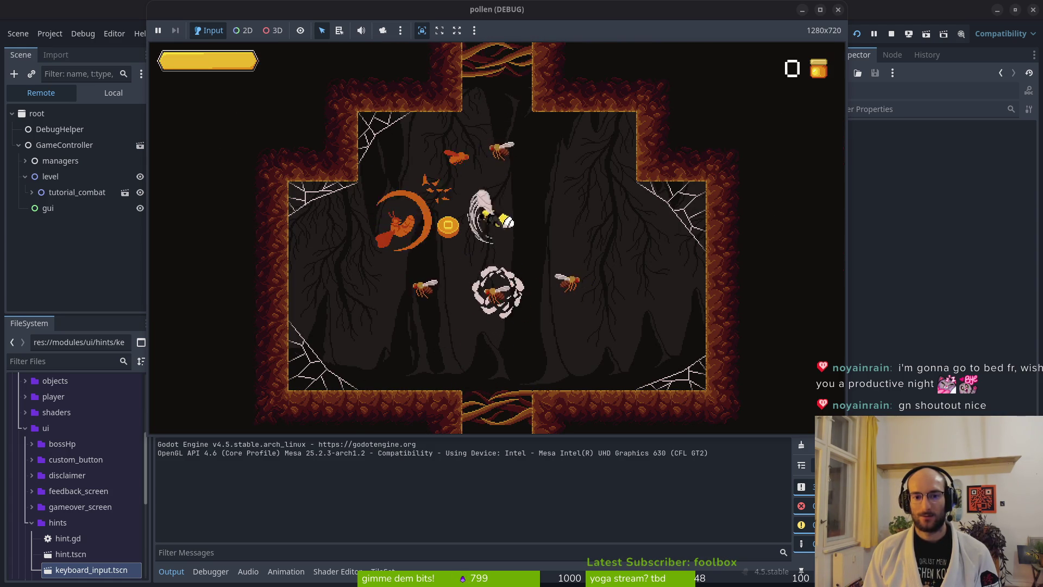
key("x")
key("Up")
key("x")
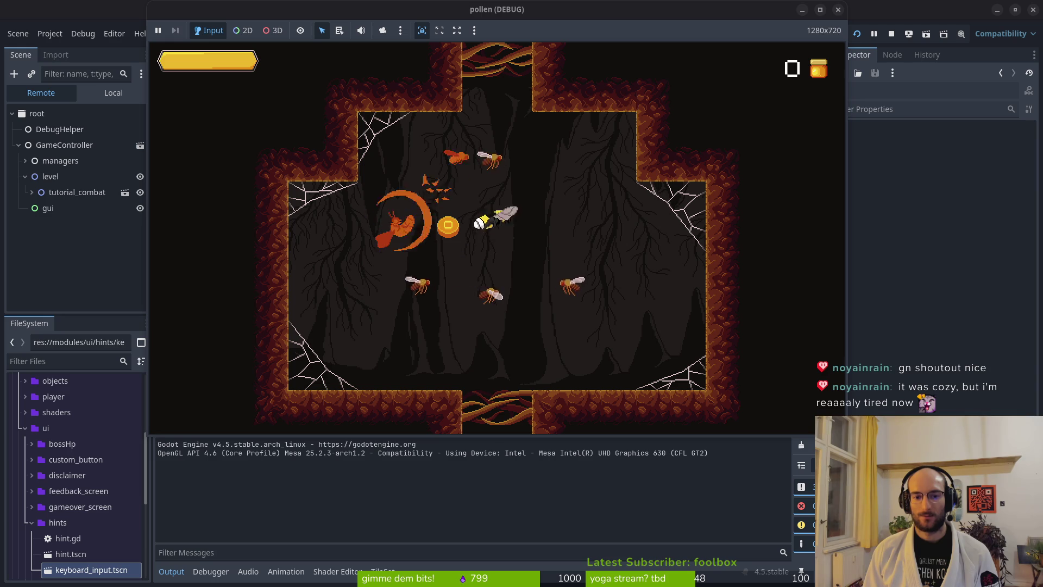
key("x")
key("Up")
key("x")
key("Up")
key("x")
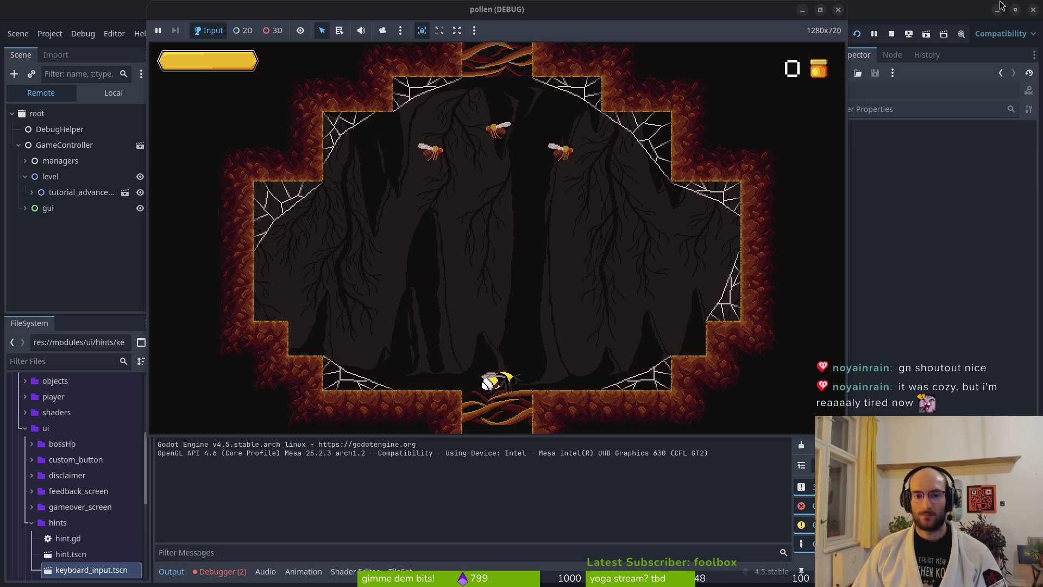
- Stop the game, collapse the decorations node, and close the keyboard_input and hint scene tabs
left_click(891, 34)
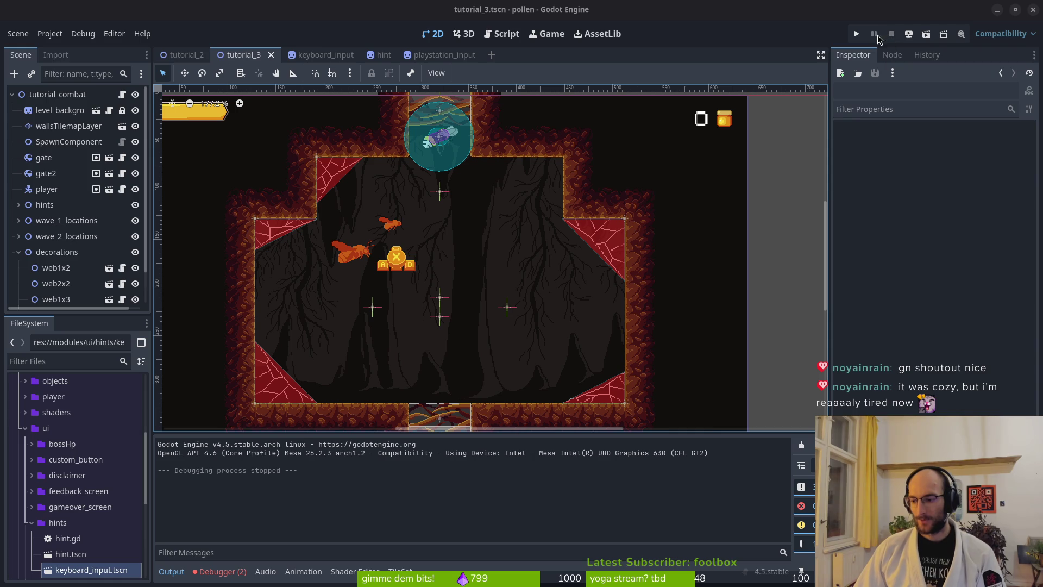
left_click(18, 252)
middle_click(313, 55)
middle_click(313, 55)
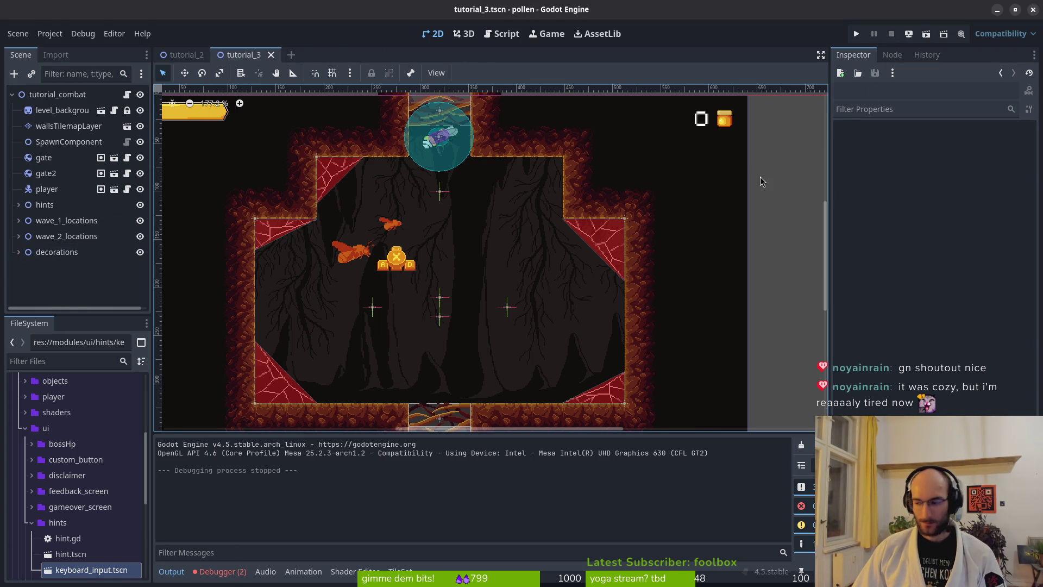
key("alt+Tab")
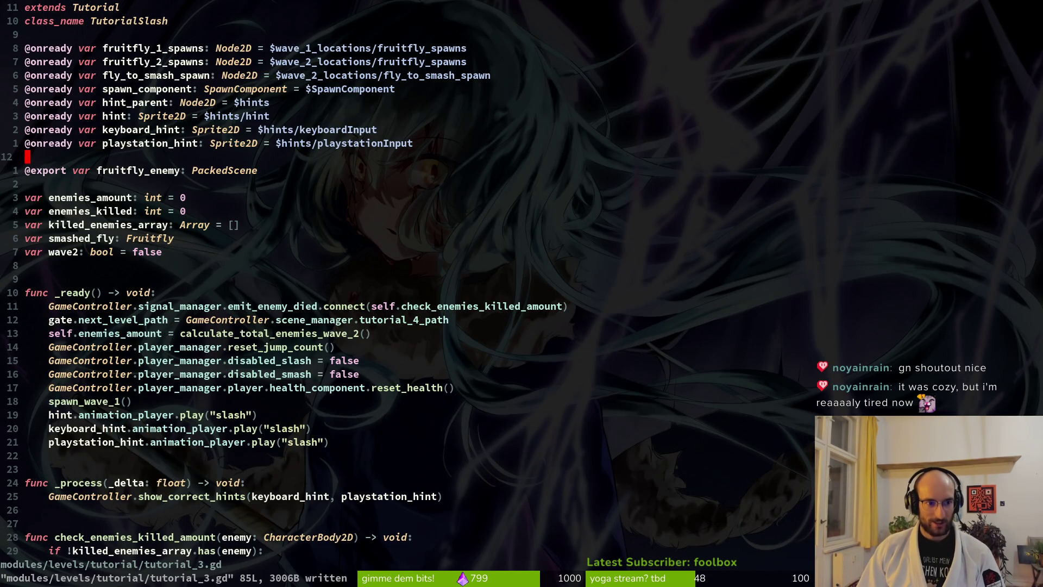
- Save and close tutorial_3.gd, undo the last edit in tutorial_1.gd, save it, and quit Vim
type(":wq")
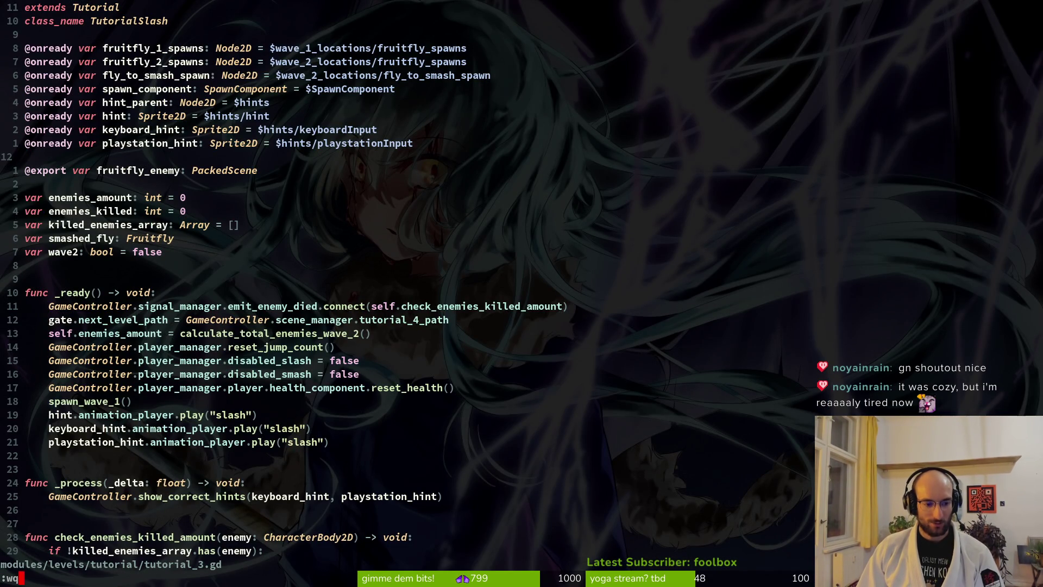
key("Return")
key("Return")
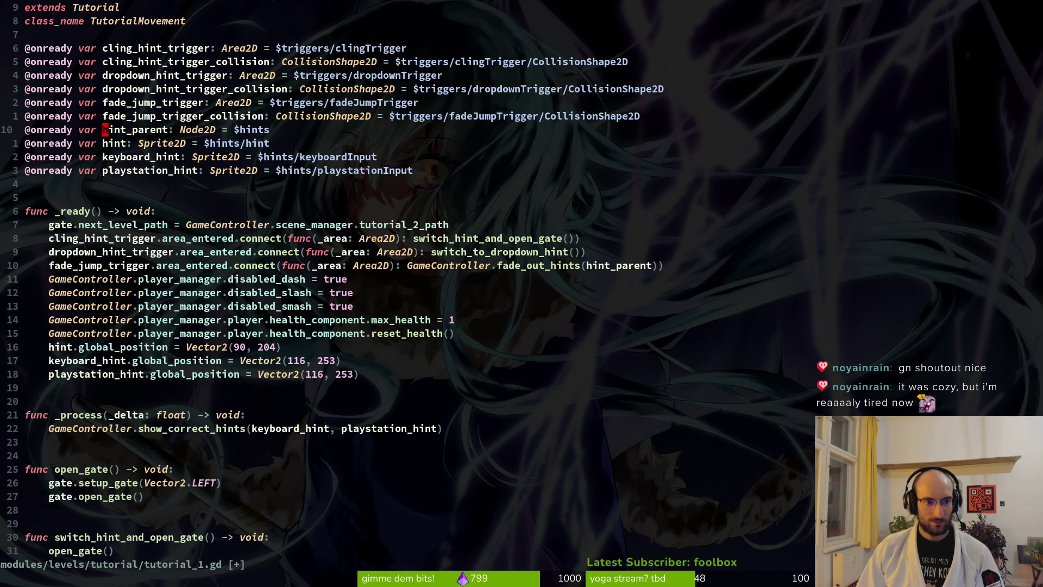
type("u:w")
key("Return")
type(":q")
key("Return")
- Launch tig's status view and show the diff for tutorial_1.gd
type("tig")
key("Return")
key("s")
key("Down")
key("Down")
key("Down")
key("Return")
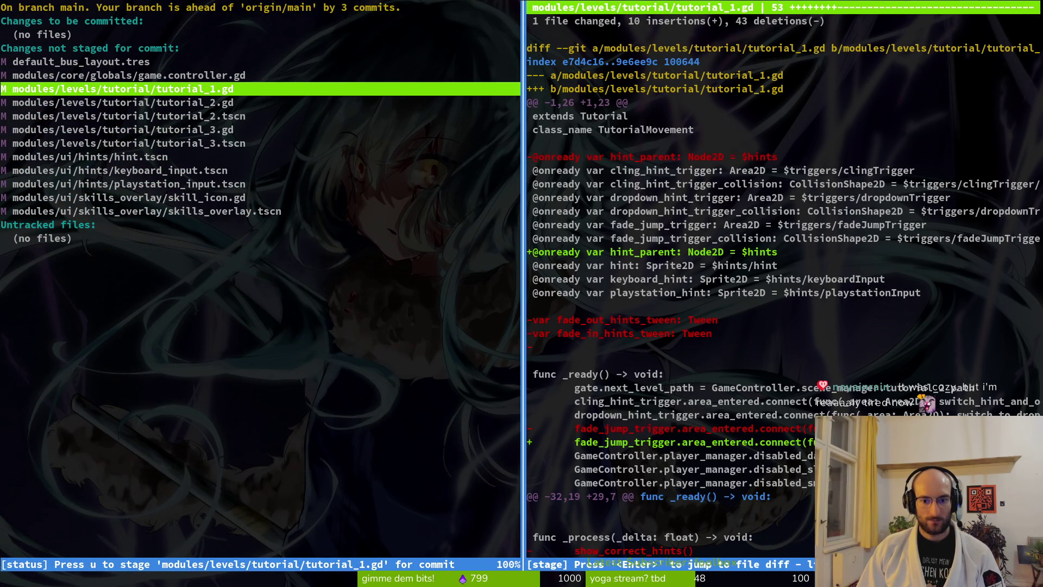
- Stage tutorial_1.gd, discard tutorial_2.gd's changes, and stage tutorial_2.tscn and game.controller.gd
key("u")
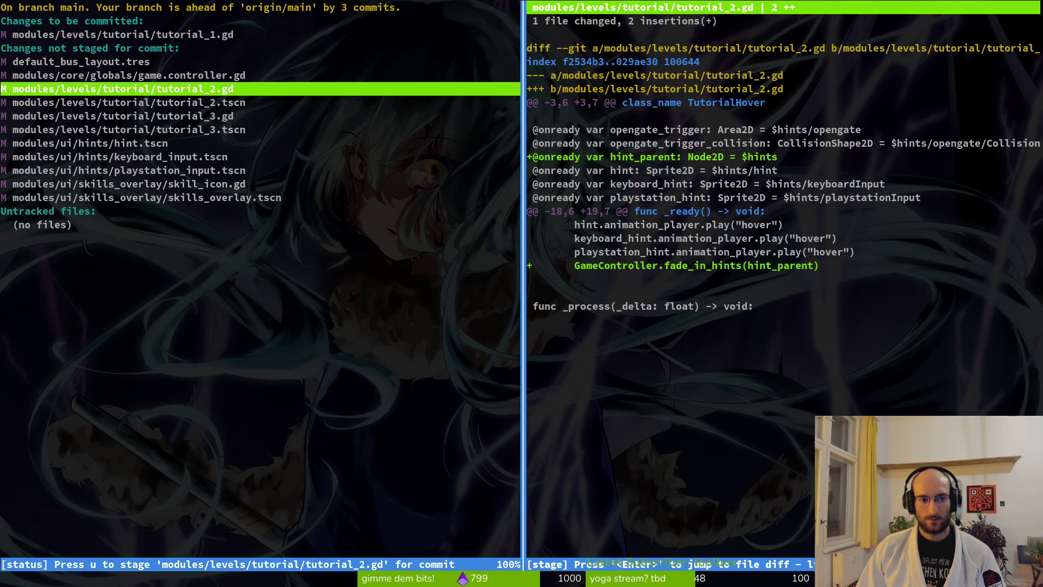
key("exclam")
key("y")
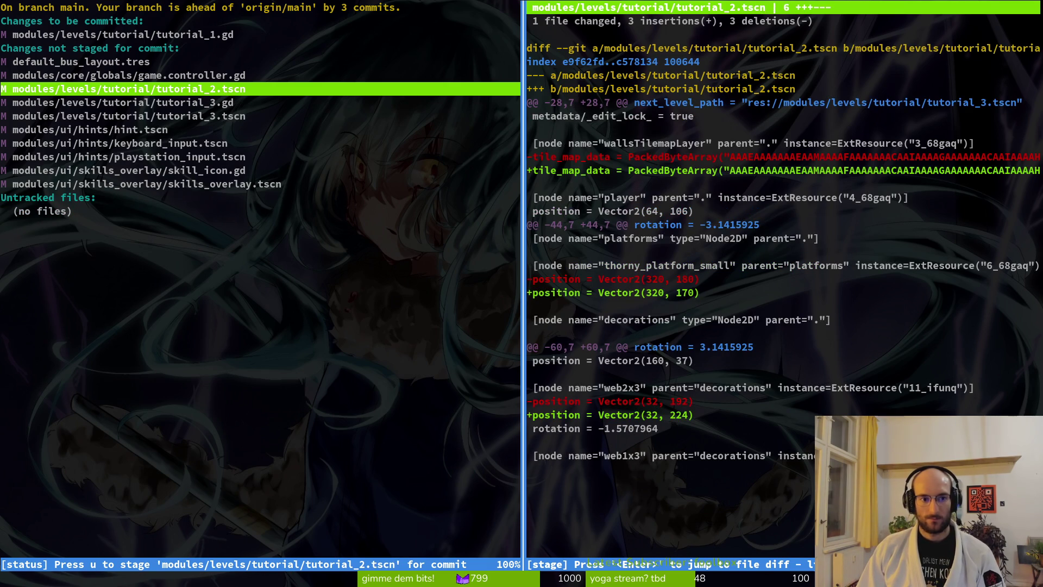
key("u")
key("u")
key("j")
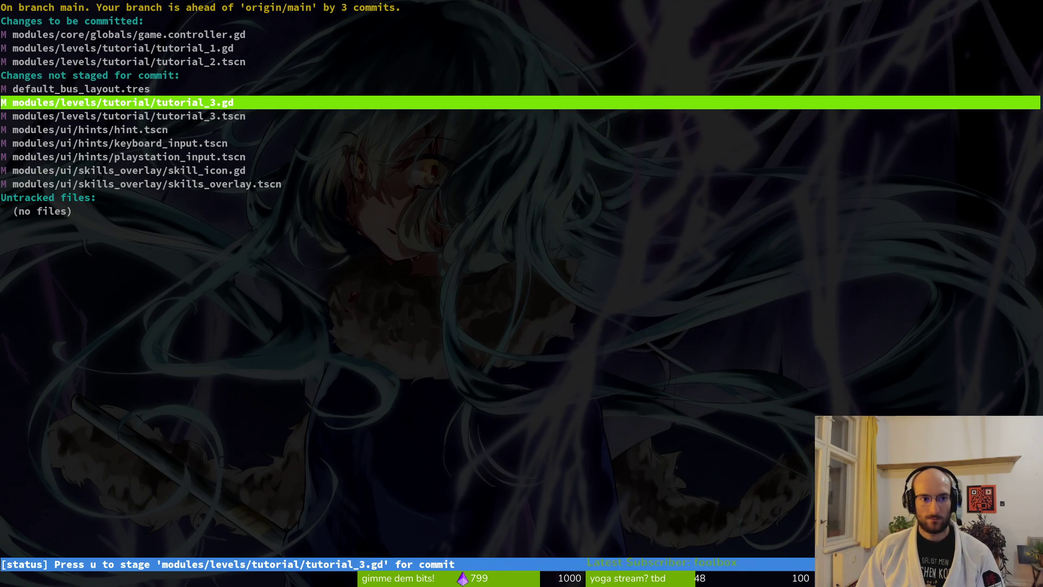
key("u")
- Stage tutorial_3 files, then review and stage hint.tscn and keyboard_input.tscn
key("q")
key("j")
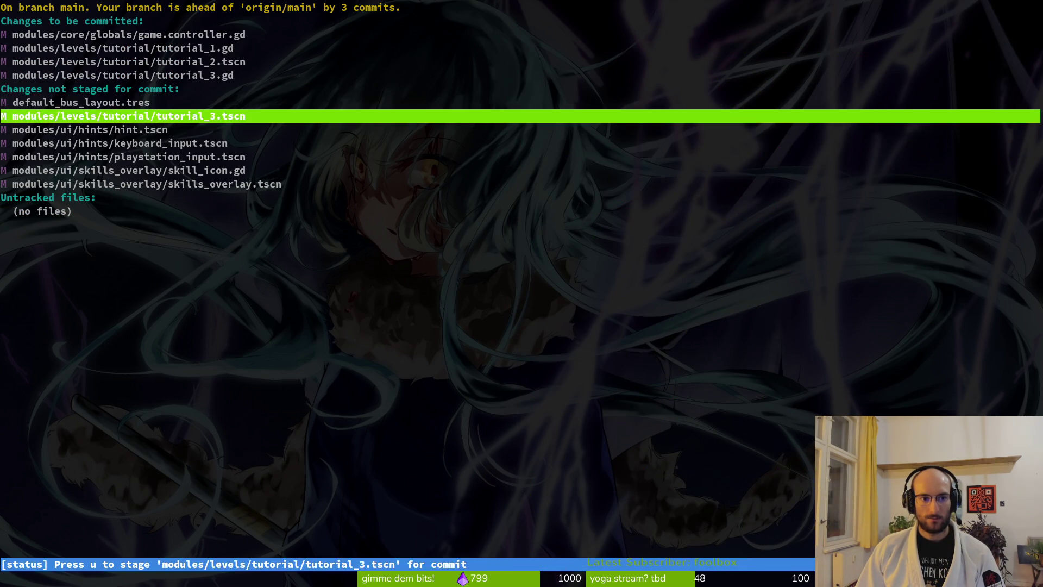
key("u")
key("Return")
key("q")
key("u")
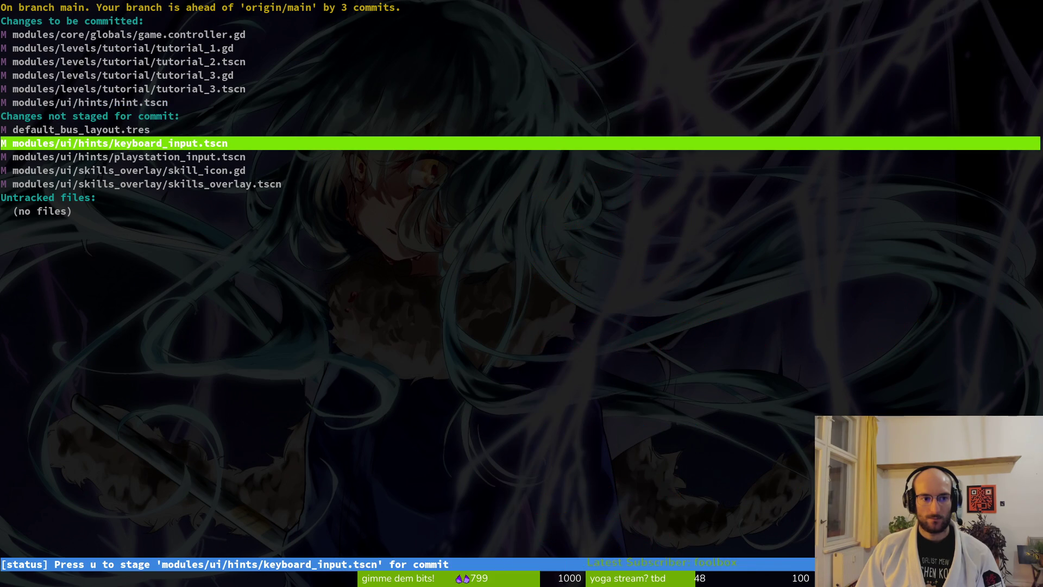
key("Return")
key("q")
key("u")
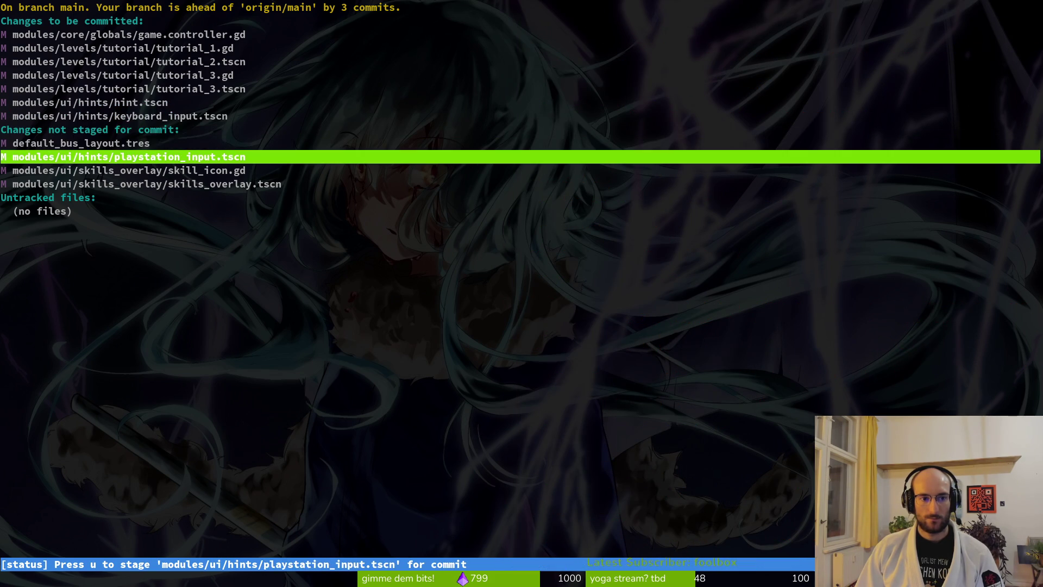
type("u")
type("qgit com")
type("mit ")
type("=")
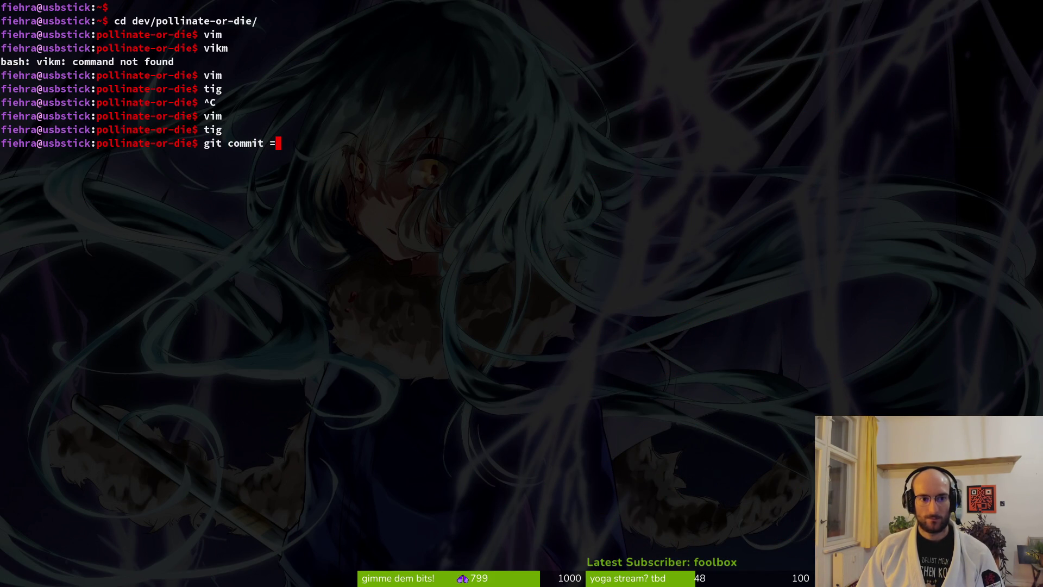
key("BackSpace")
type("-m \"")
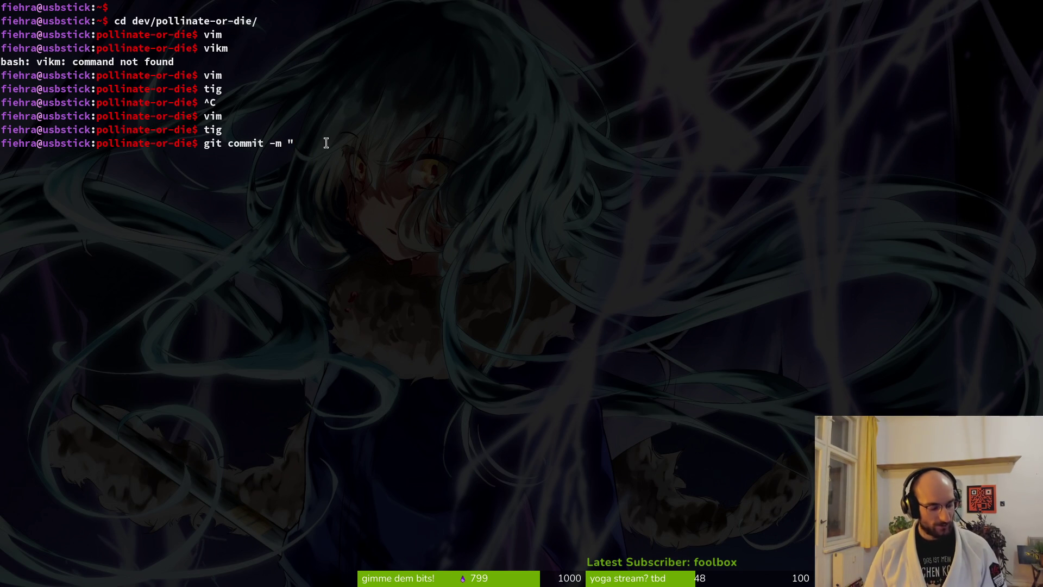
- Commit with the message 'worked some more on the tutorials' and run git push
type("worke")
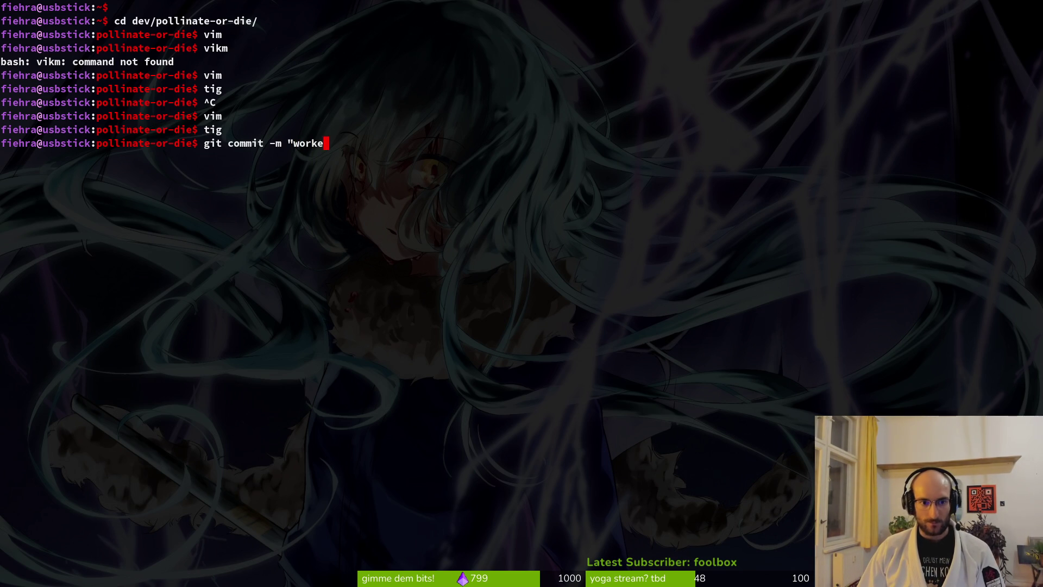
type("d some more on the t")
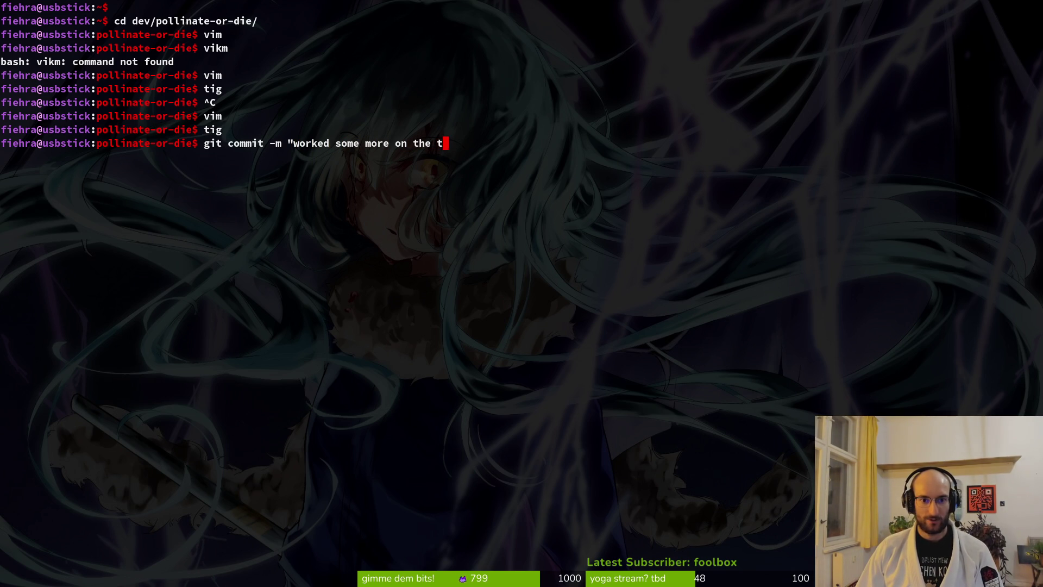
type("utorials\"")
key("Return")
type("git py")
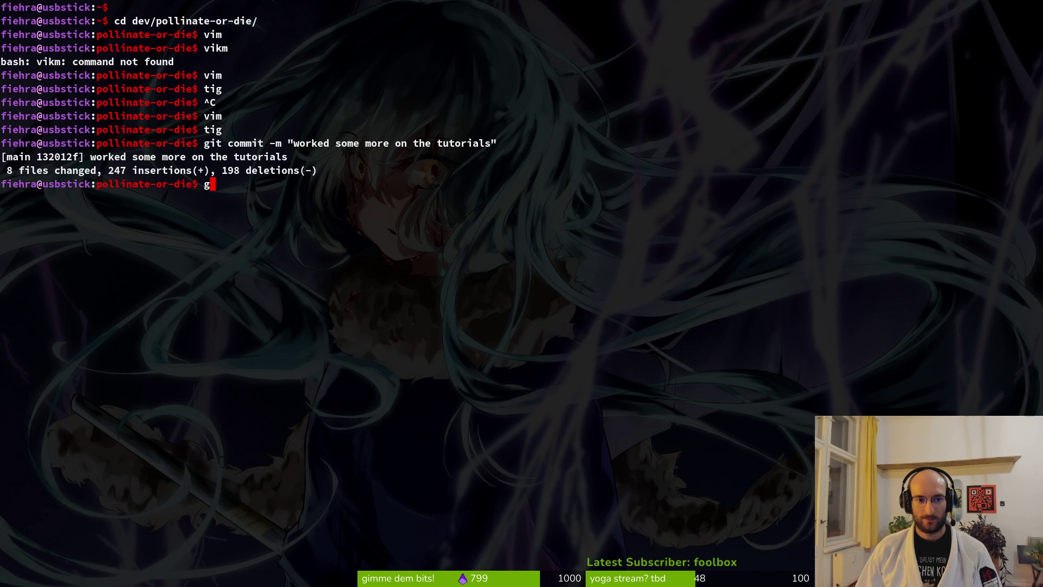
key("BackSpace")
type("ush")
key("Return")
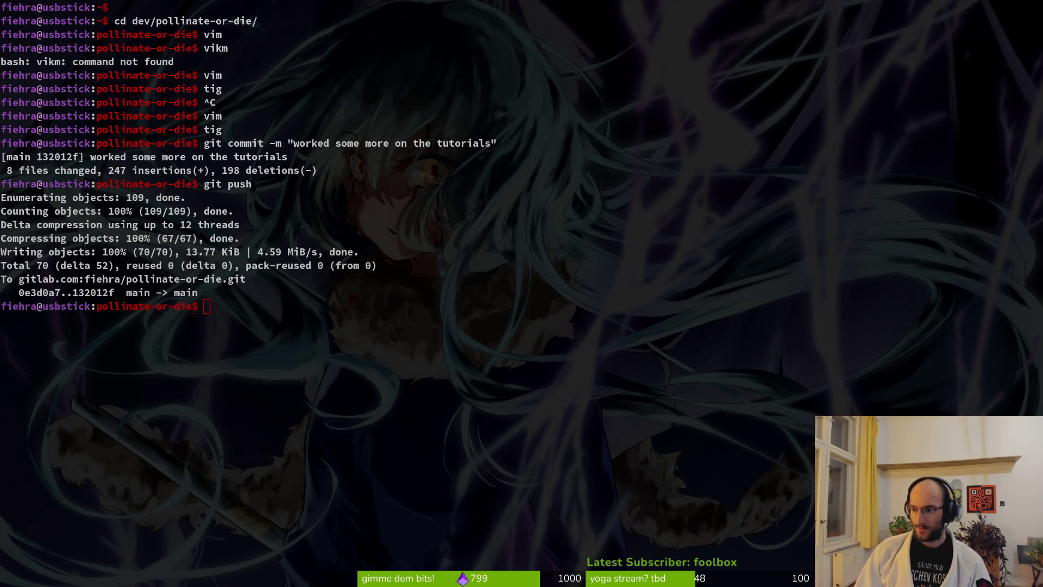
key("alt+Tab")
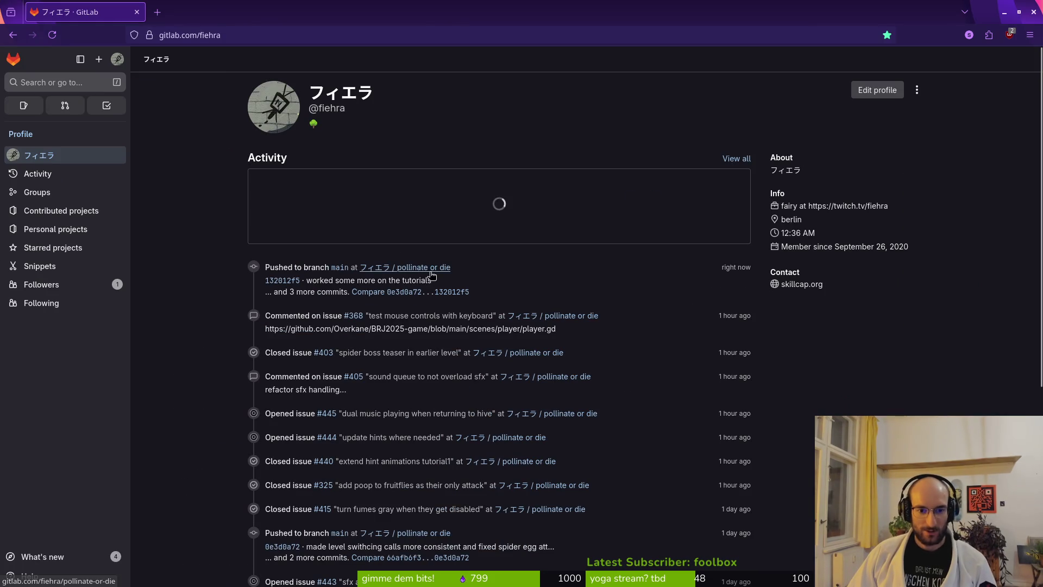
- Open issue #442 in pollinate or die and retitle it 'update smash hint to show other flies getting stunned'
left_click(430, 271)
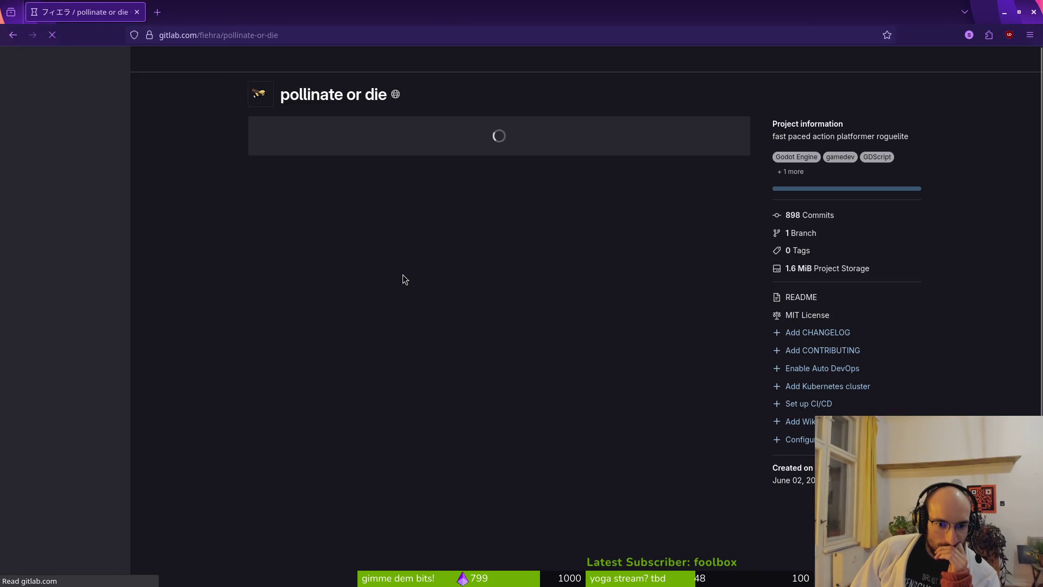
left_click(83, 202)
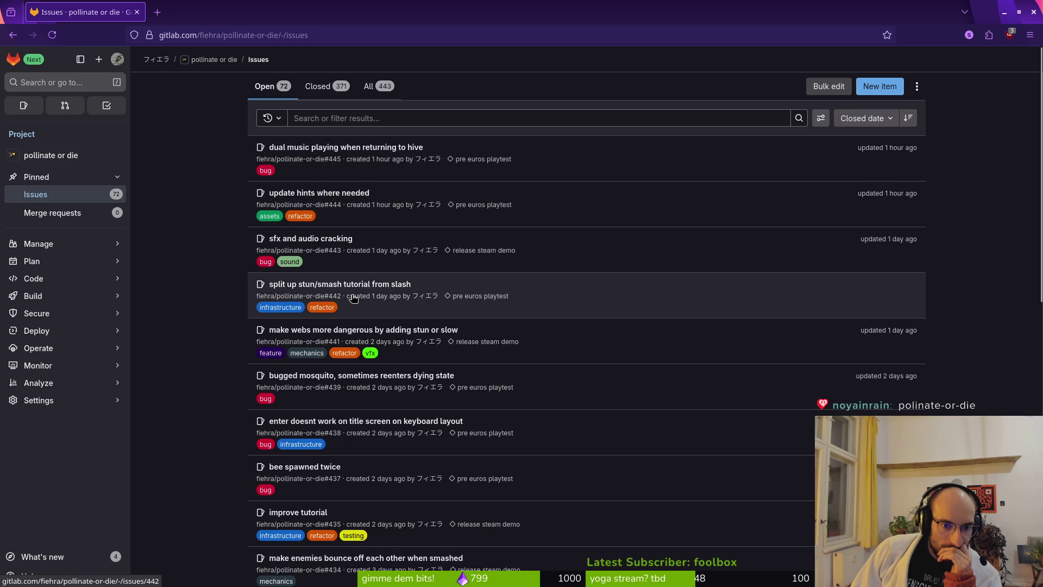
left_click(313, 284)
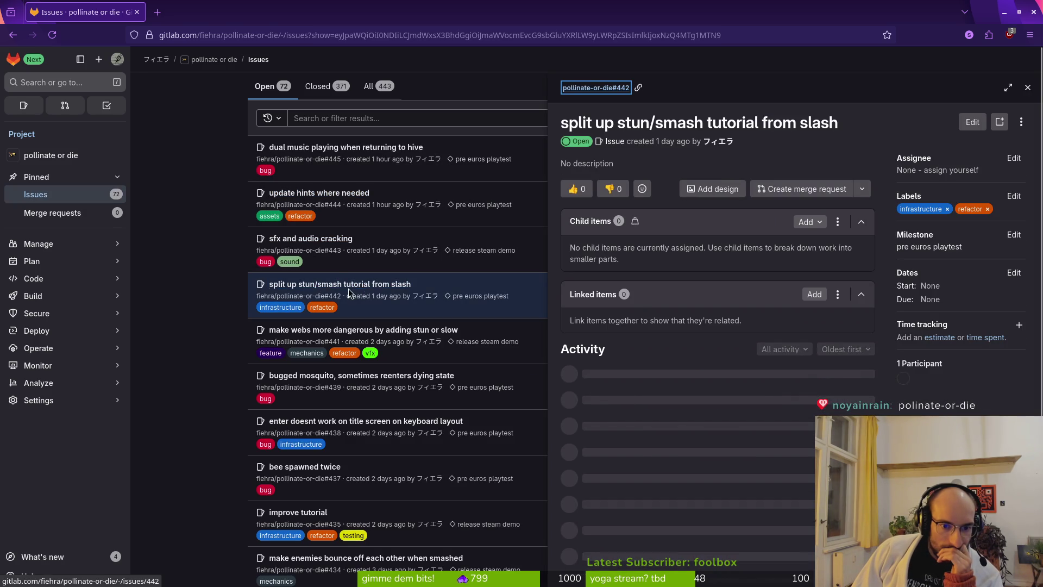
left_click(972, 122)
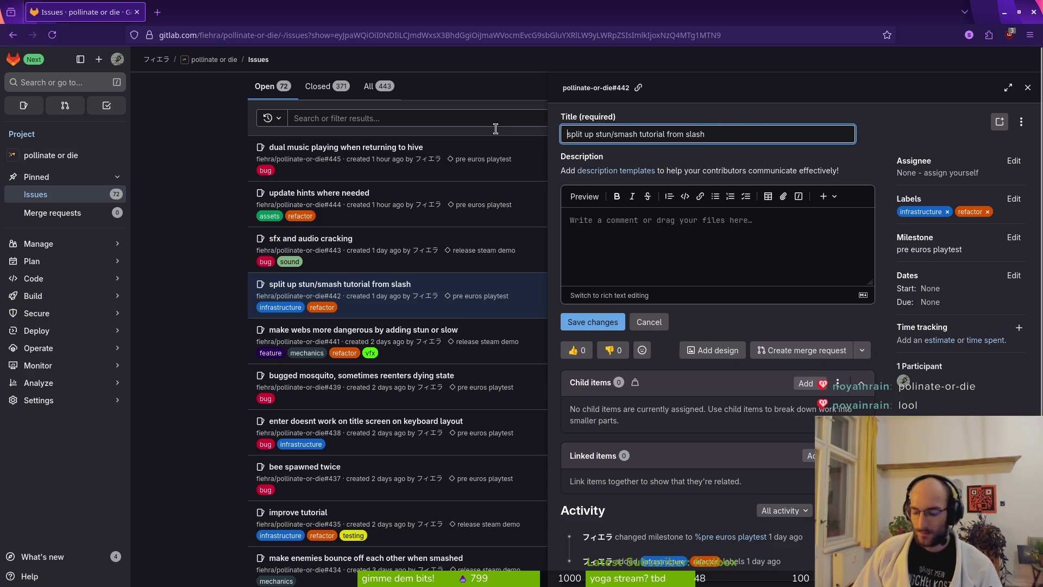
key("ctrl+a")
type("update ")
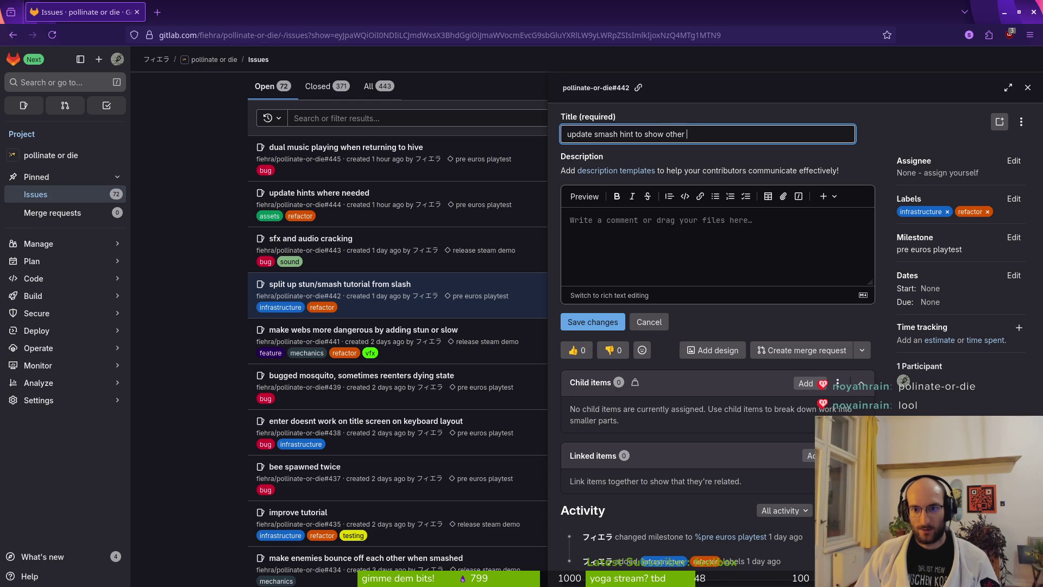
type(" getting stun")
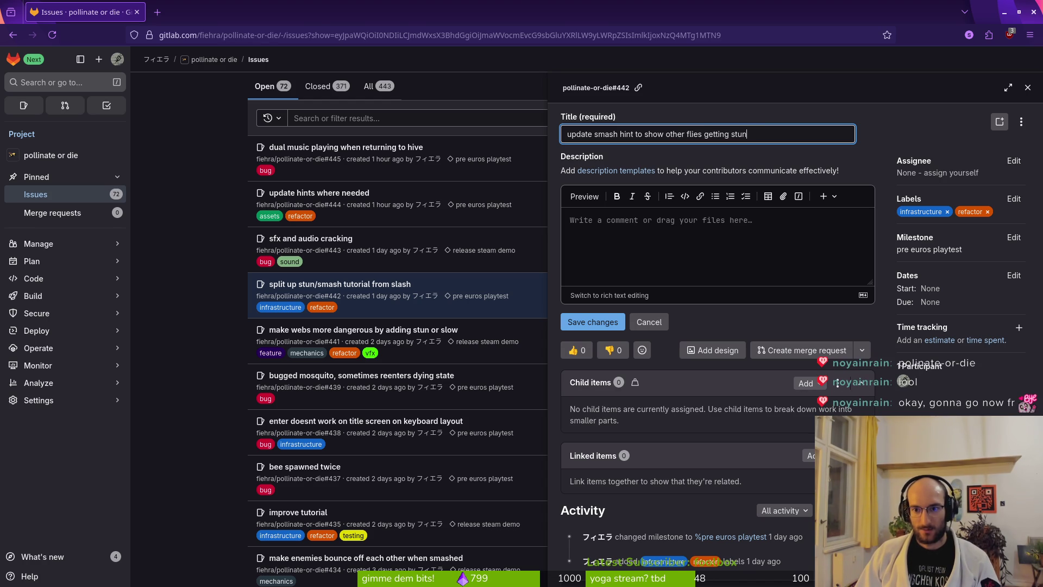
left_click(592, 322)
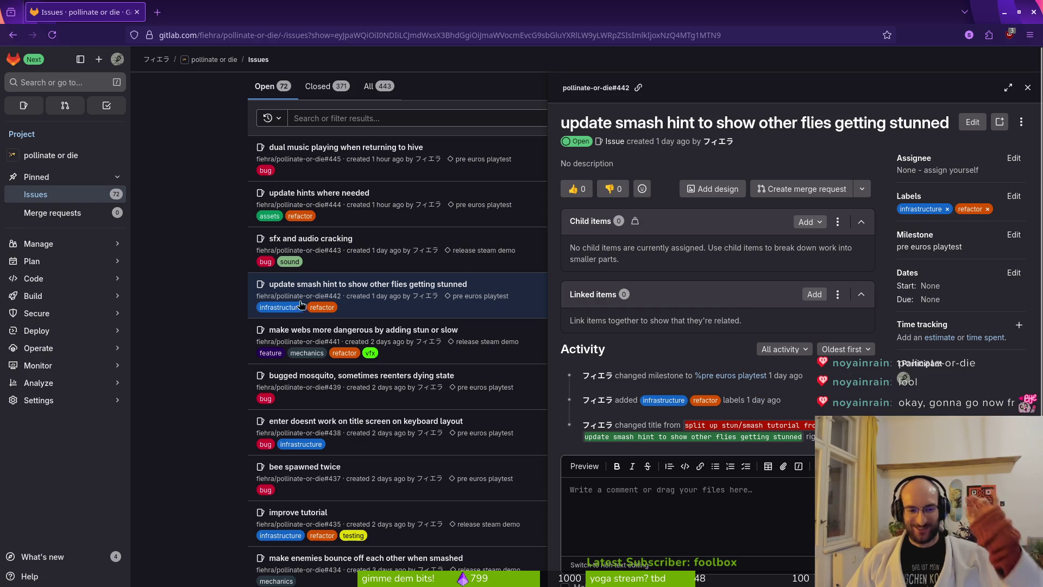
triple_click(220, 306)
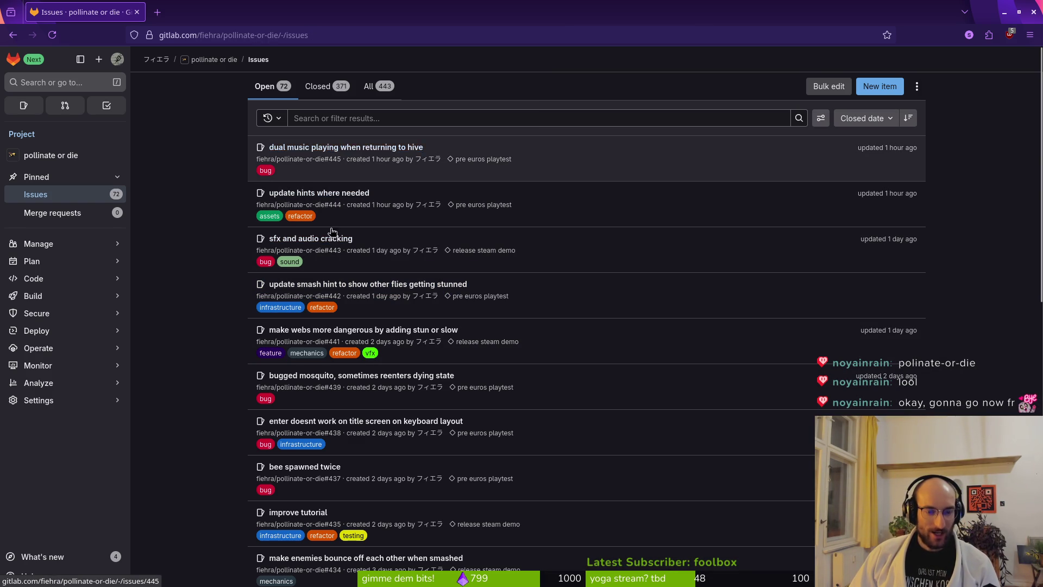
scroll(338, 186, "down", 5)
scroll(396, 361, "up", 5)
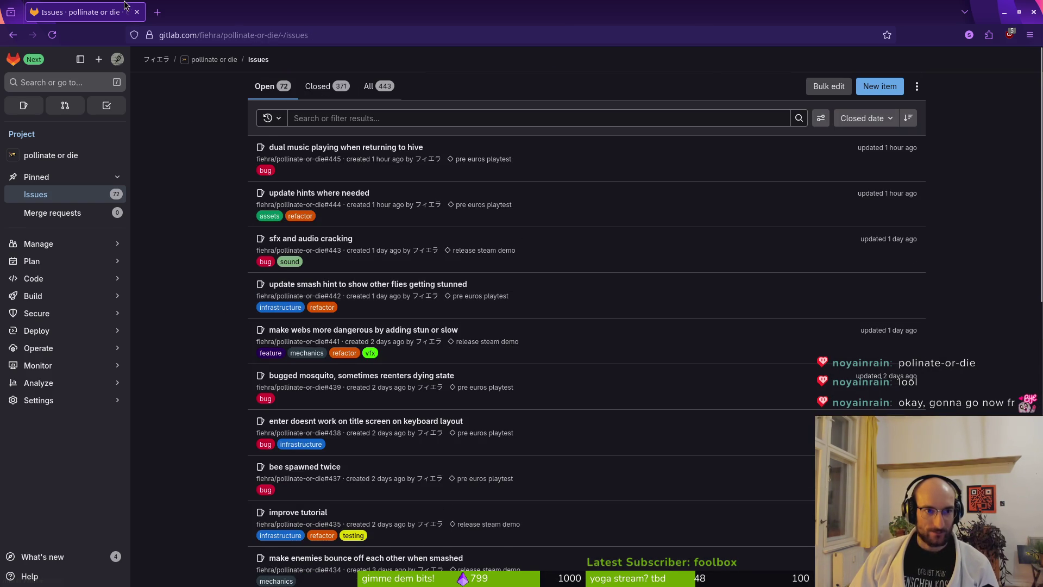
key("alt+Tab")
left_click(604, 271)
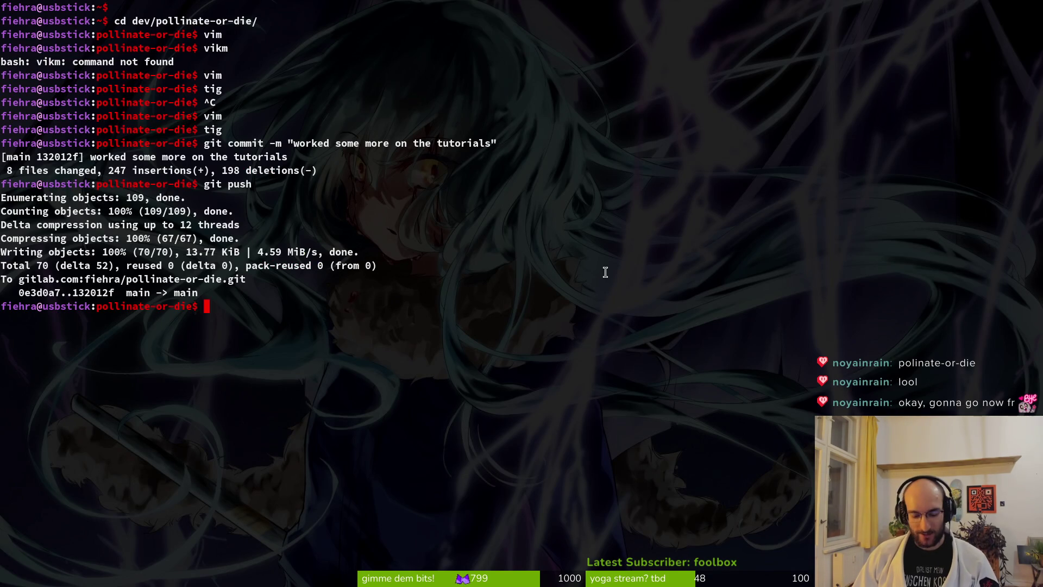
- Check the repository's working tree status in tig, then quit back to the shell
type("tig")
key("Return")
key("s")
key("q")
key("q")
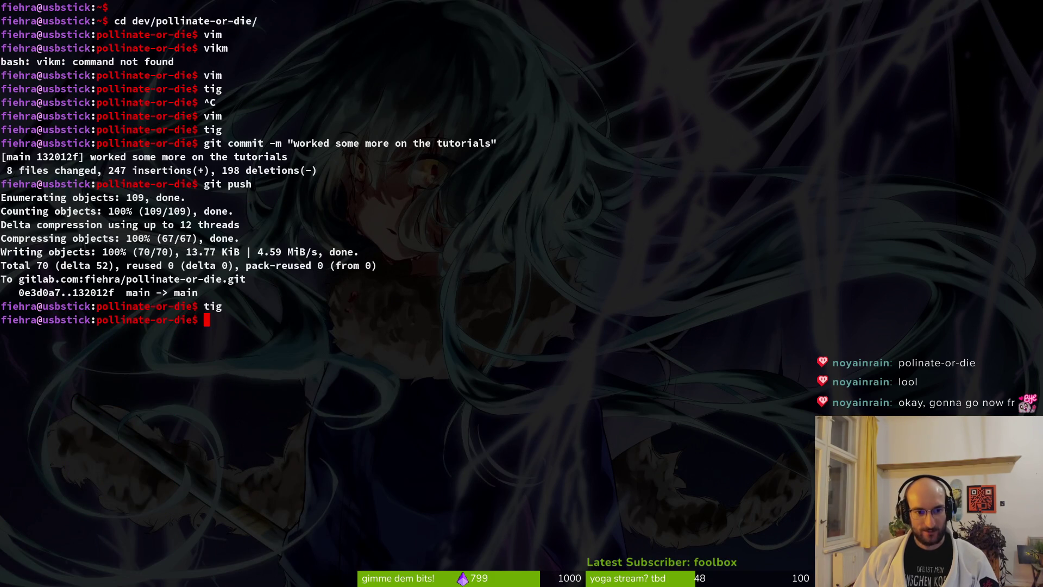
key("alt+Tab")
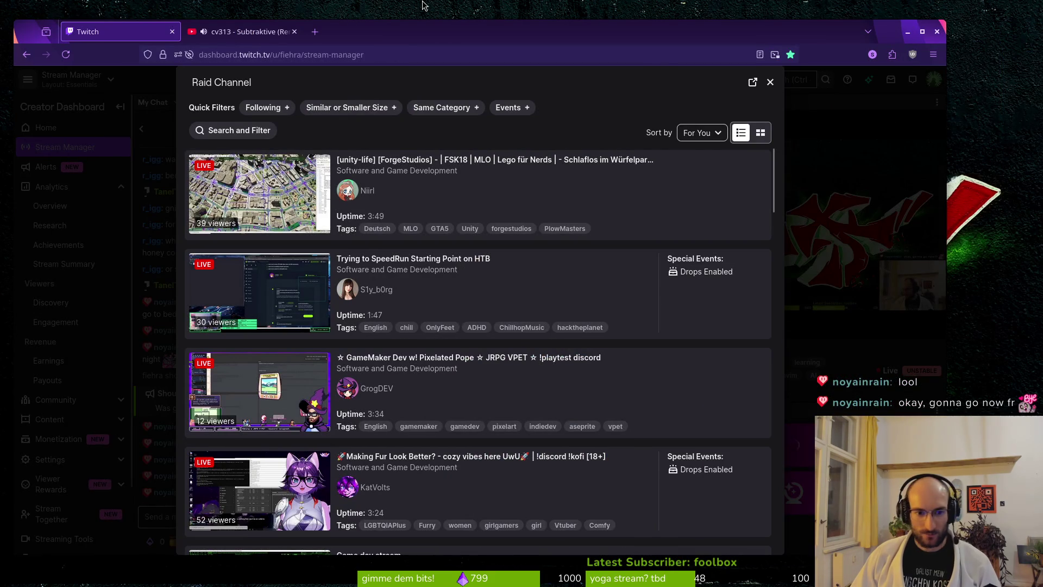
- Turn on the Following raid filter and reload the creator dashboard in a fresh tab
left_click(266, 108)
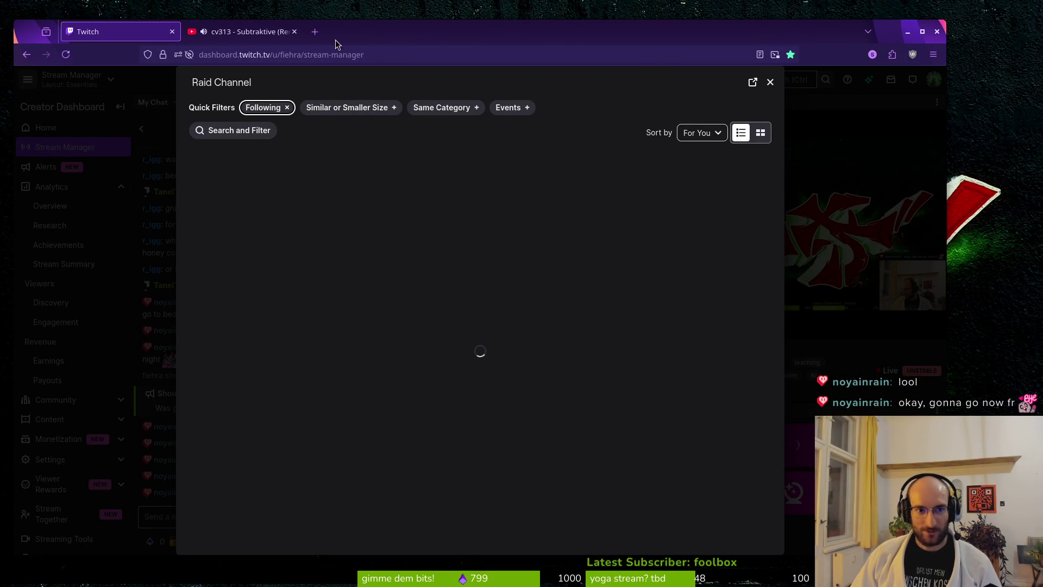
key("ctrl+t")
type("da")
key("Return")
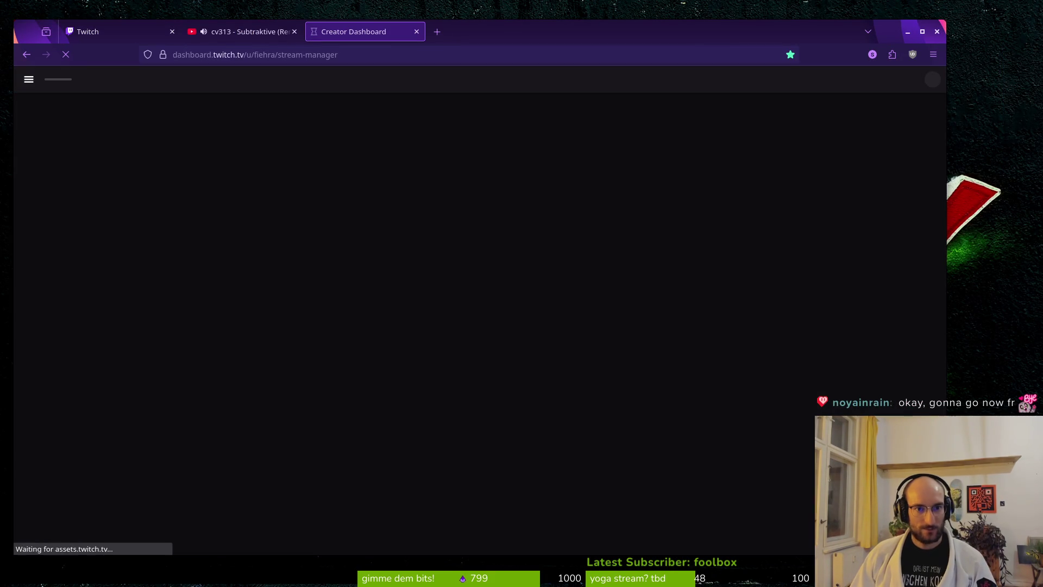
left_click(416, 32)
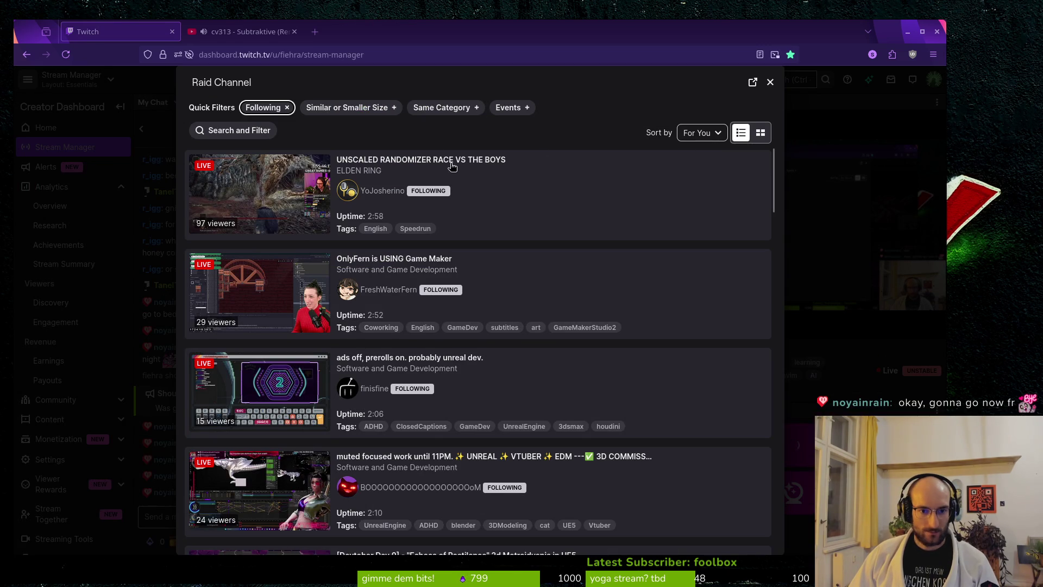
- Add the Same Category filter and scroll through the live game development streams
scroll(366, 325, "down", 1)
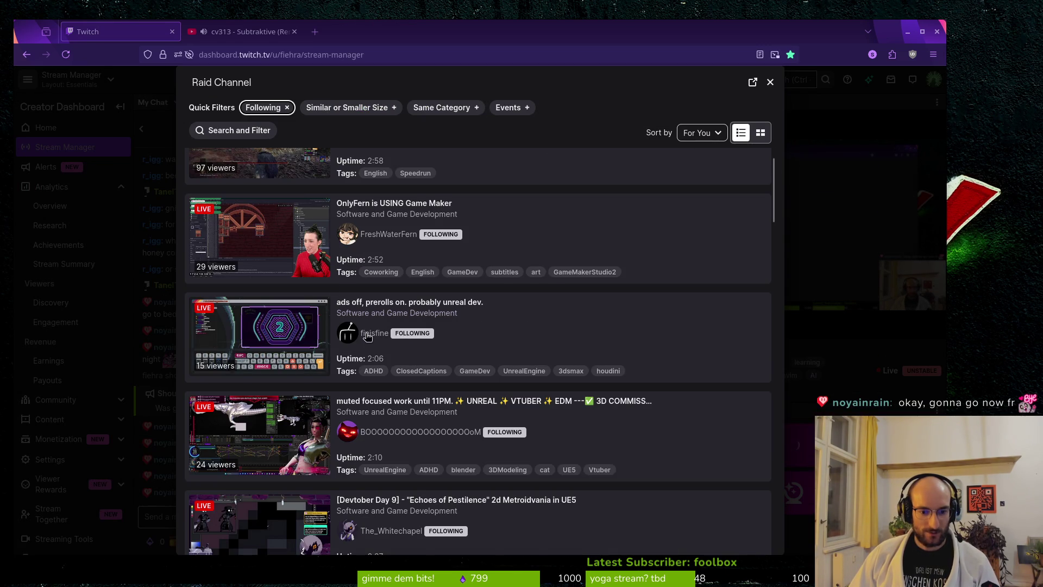
scroll(385, 350, "down", 2)
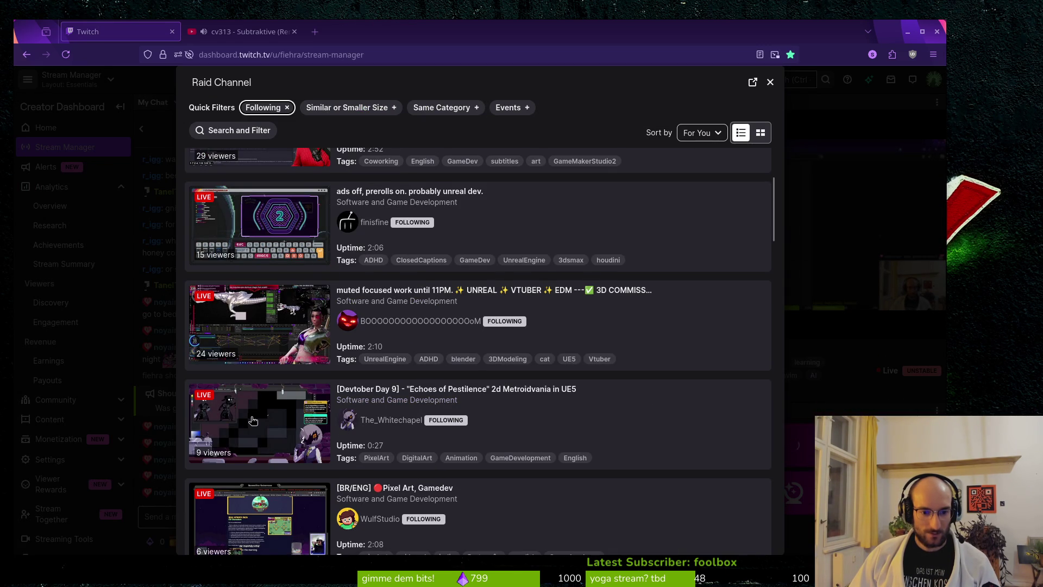
scroll(265, 419, "down", 2)
scroll(252, 346, "down", 6)
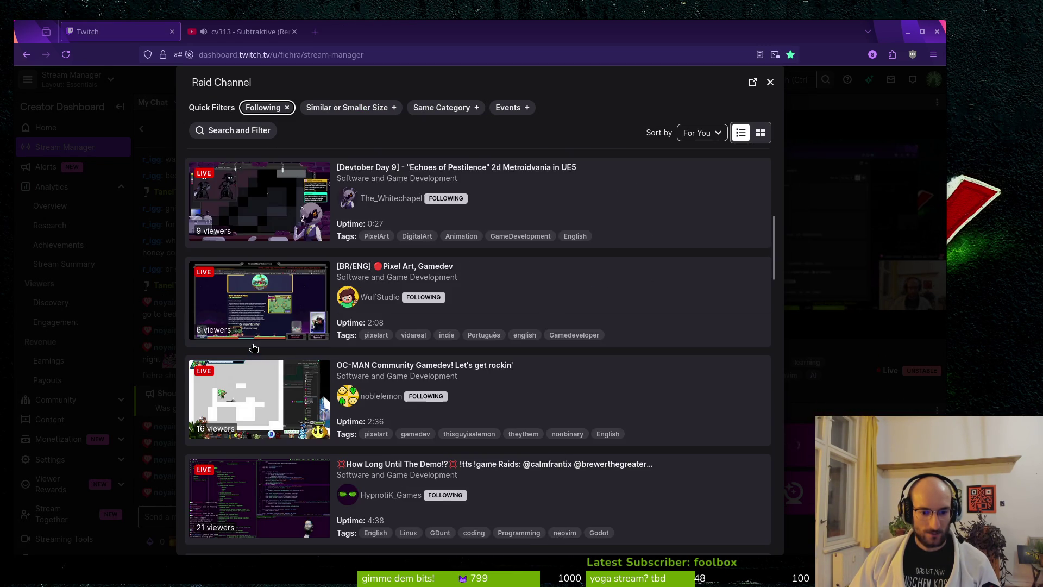
scroll(284, 427, "up", 7)
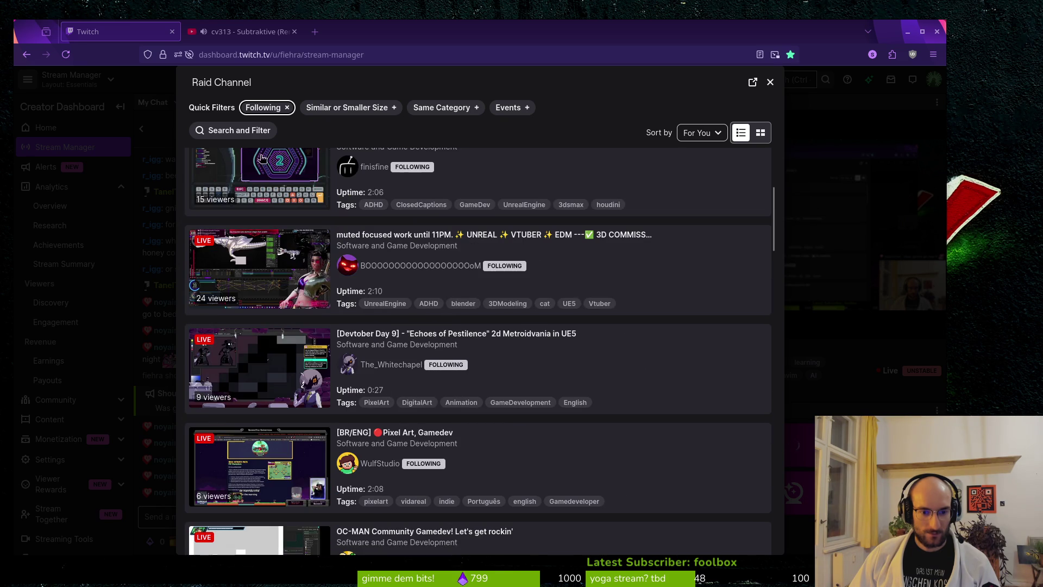
left_click(444, 108)
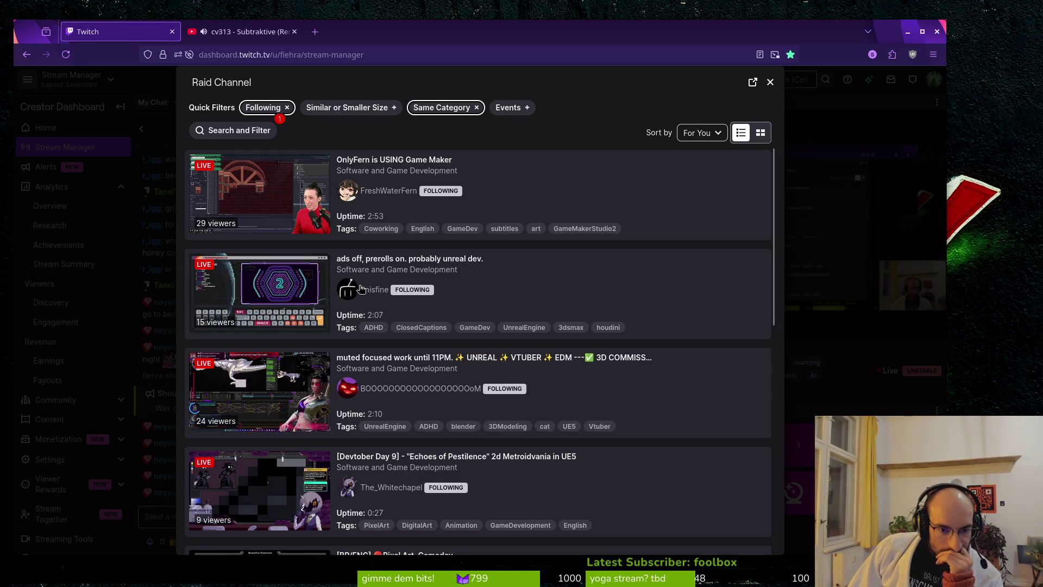
scroll(583, 310, "down", 3)
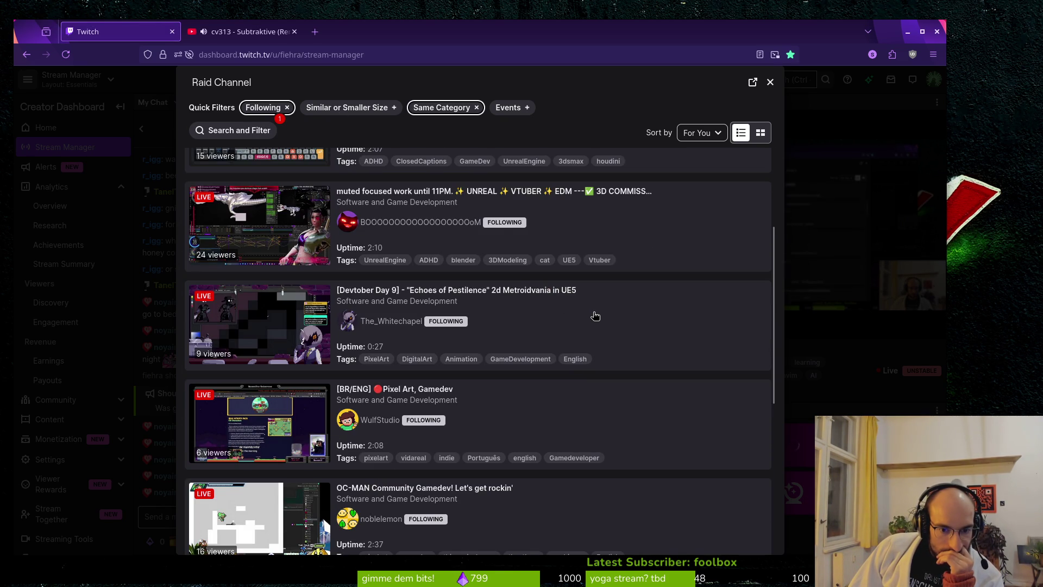